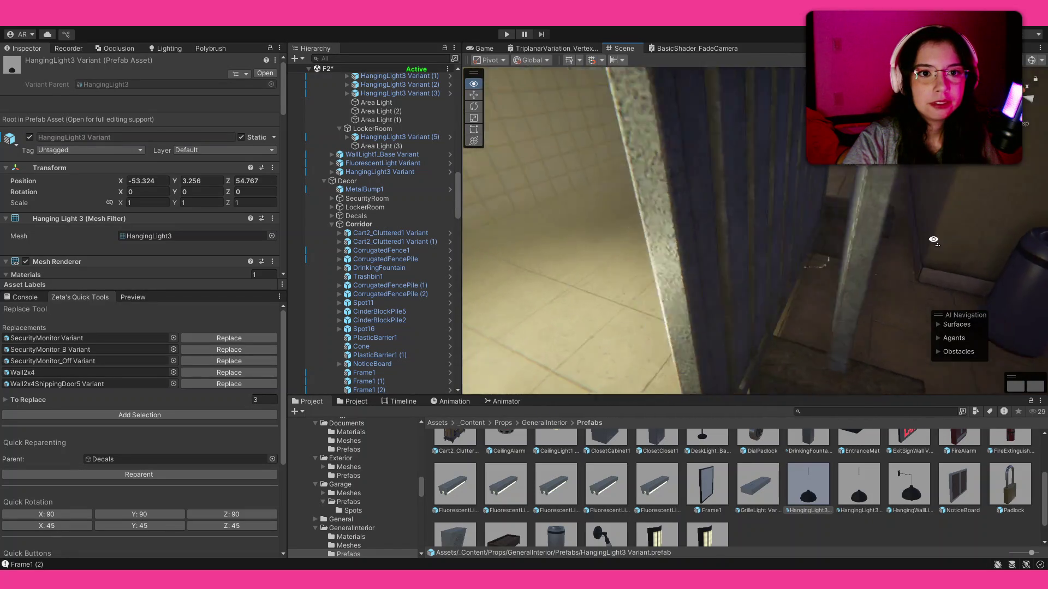
- Fly the Scene view camera into the lamp-lit corridor lined with red ceiling alarms
mouse_move(967, 211)
left_mouse_down()
mouse_move(958, 198)
mouse_move(813, 199)
mouse_move(694, 223)
mouse_move(569, 199)
mouse_move(905, 220)
mouse_move(956, 243)
mouse_move(352, 200)
mouse_move(563, 179)
mouse_move(320, 169)
mouse_move(148, 129)
mouse_move(354, 115)
left_mouse_up()
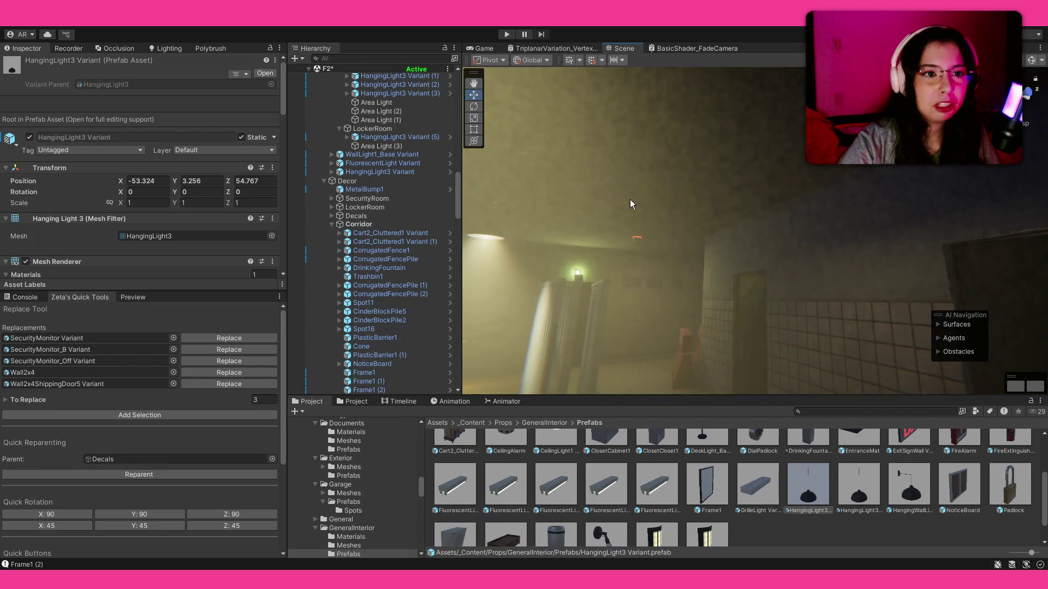
- Select two red ceiling alarms and frame them in the Scene view
left_click(638, 240)
key("f")
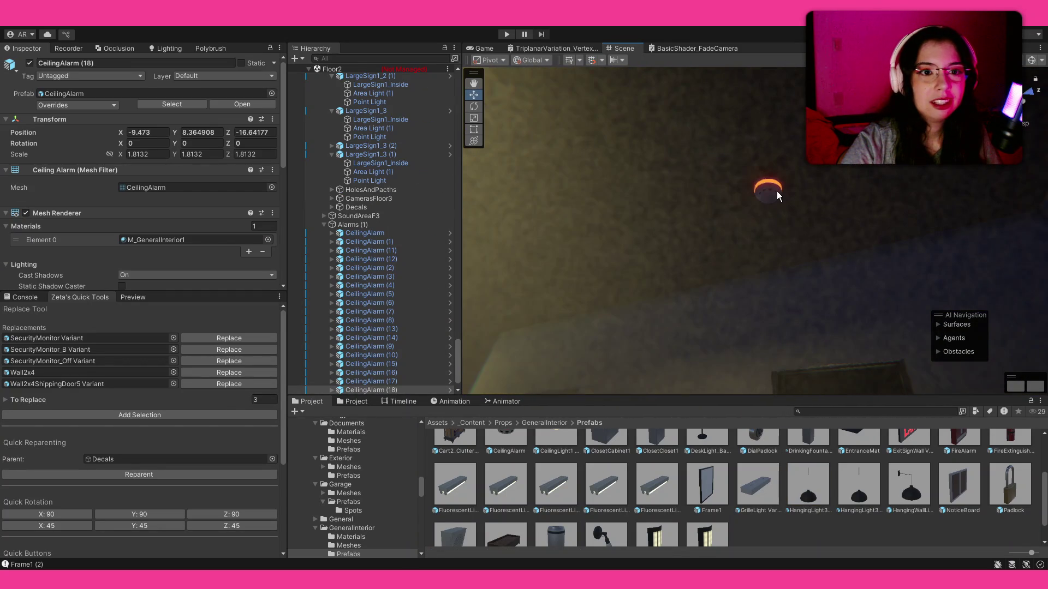
left_click(777, 191, "shift")
key("f")
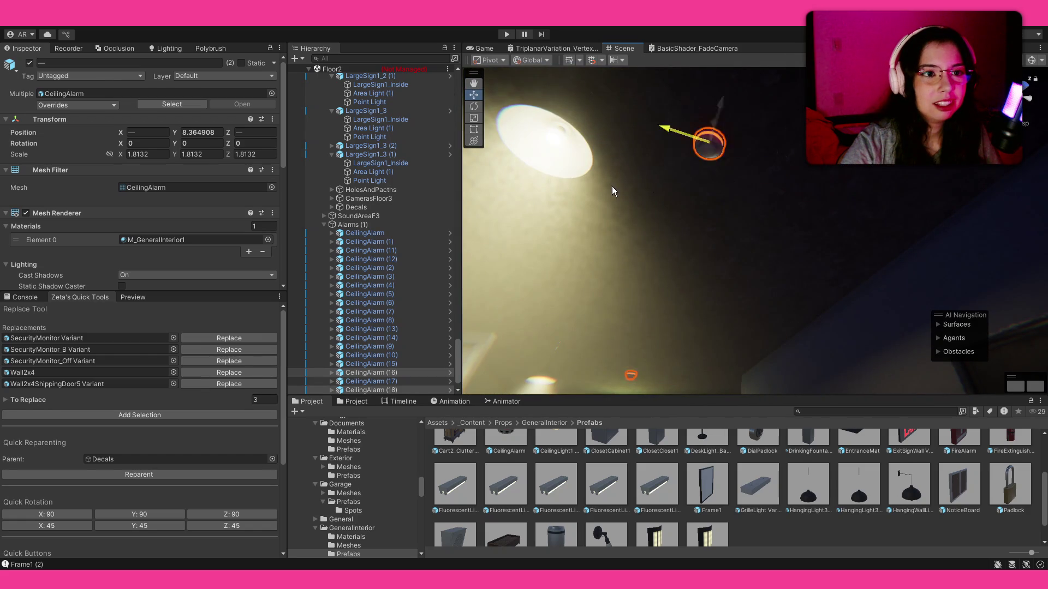
- Select CeilingAlarm (18) and move it to a new spot on the ceiling
scroll(527, 196, "down", 5)
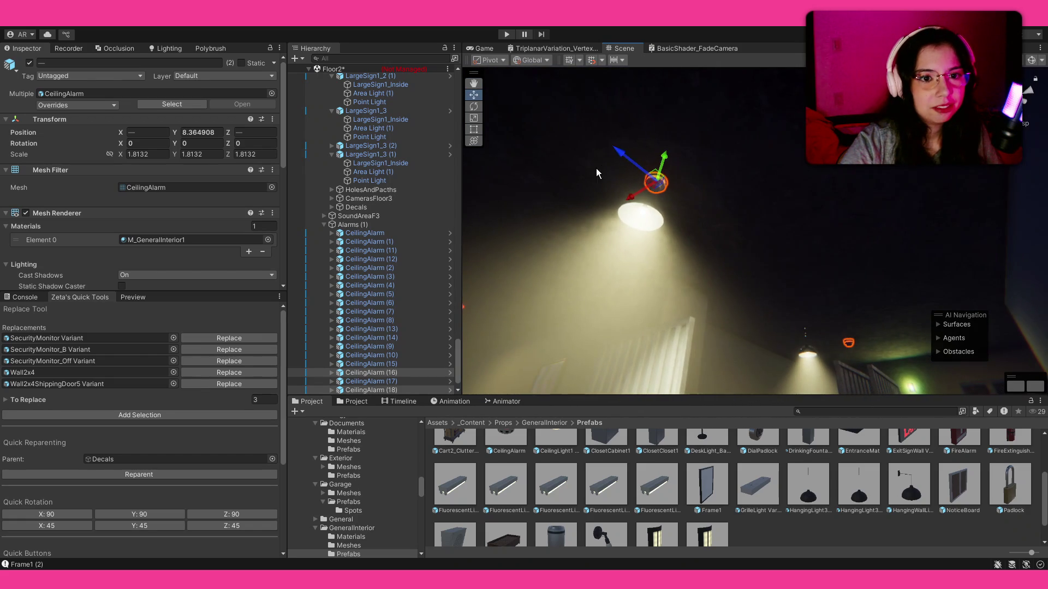
left_click(708, 223)
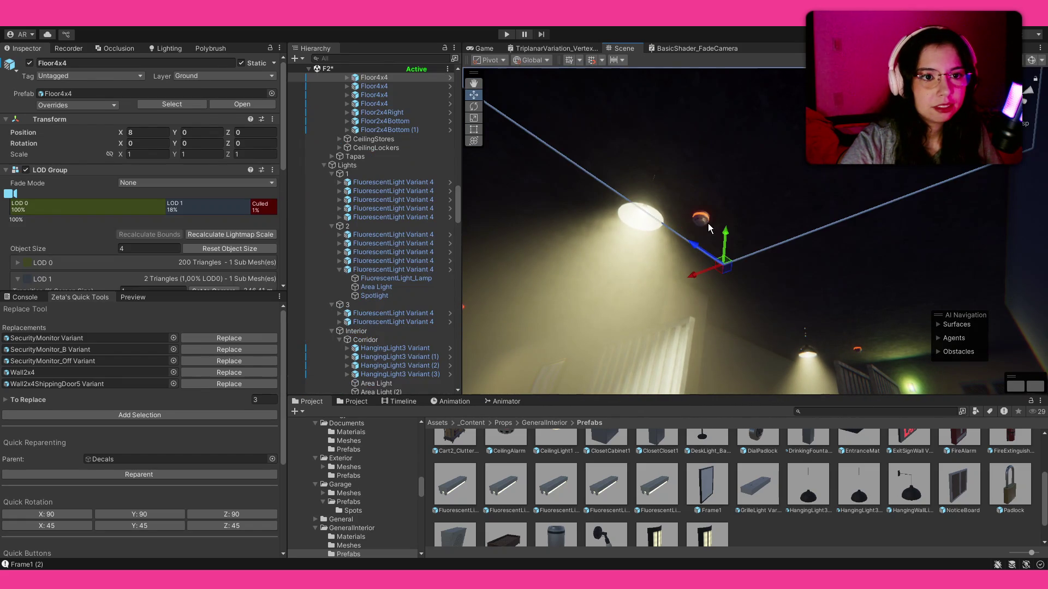
left_click(678, 228)
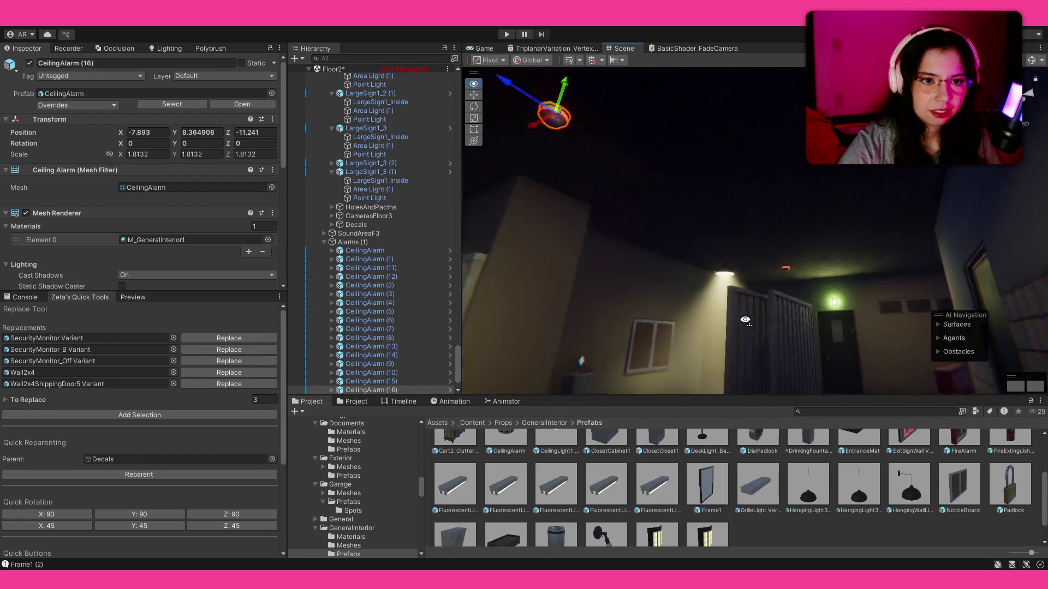
left_click(675, 321)
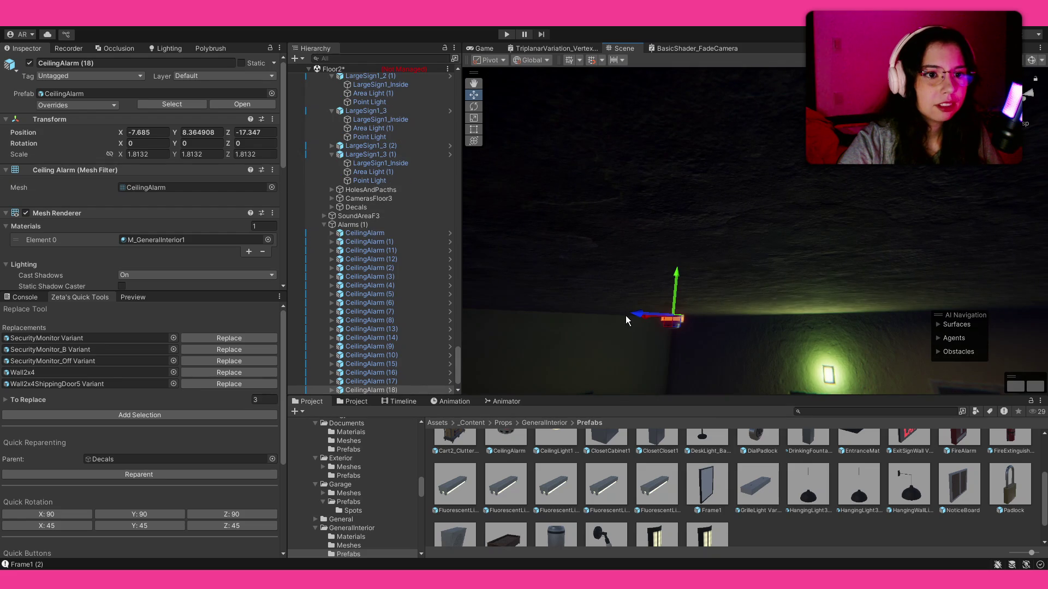
mouse_move(634, 339)
left_mouse_down()
mouse_move(620, 303)
mouse_move(696, 253)
left_mouse_up()
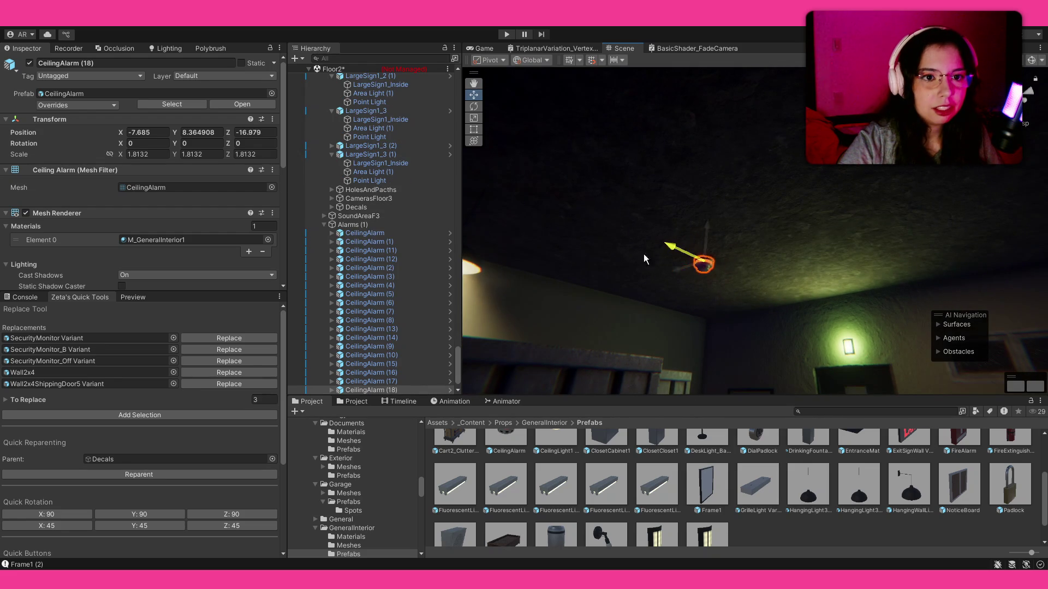
- Look around the lamp-lit wall, the fenced outdoor lot and the yellow-striped wall
mouse_move(617, 271)
left_mouse_down()
mouse_move(461, 359)
mouse_move(146, 355)
mouse_move(381, 375)
left_mouse_up()
key("a")
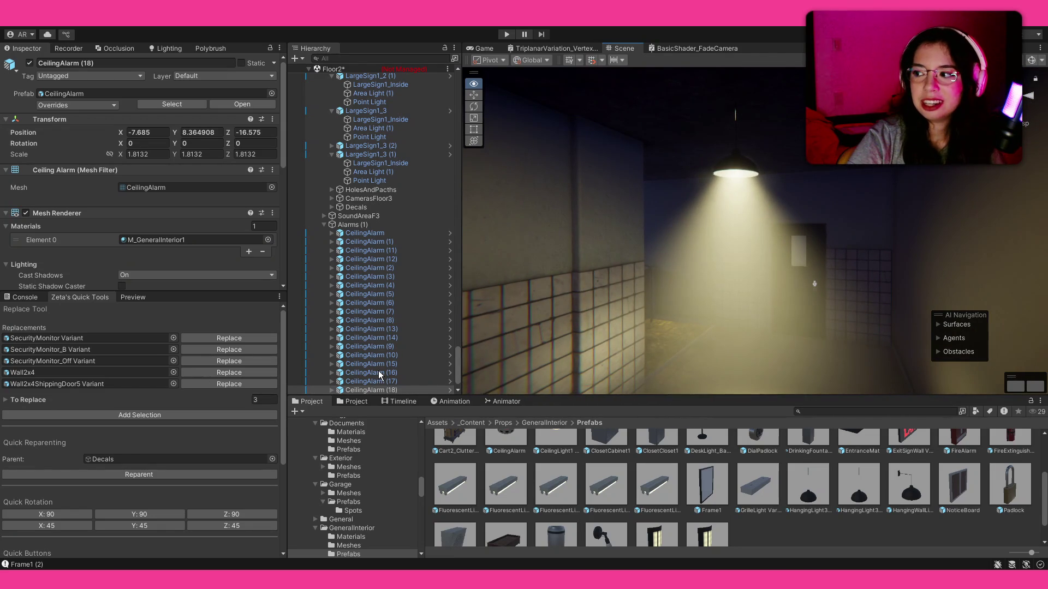
key("d")
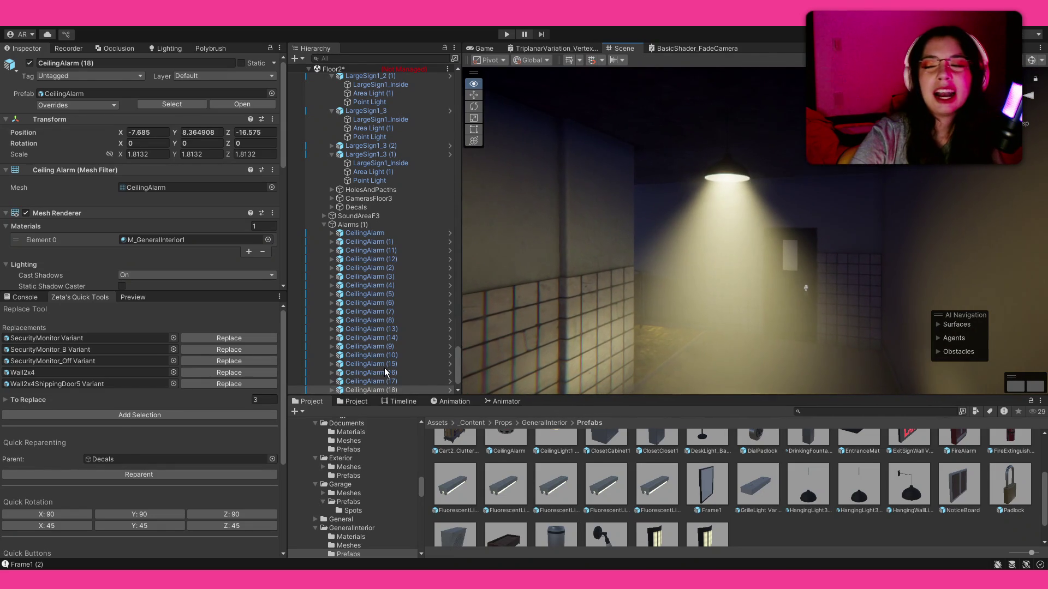
mouse_move(400, 375)
left_mouse_down()
mouse_move(443, 395)
mouse_move(422, 378)
mouse_move(377, 435)
mouse_move(268, 393)
mouse_move(63, 376)
mouse_move(939, 382)
mouse_move(885, 375)
mouse_move(860, 404)
left_mouse_up()
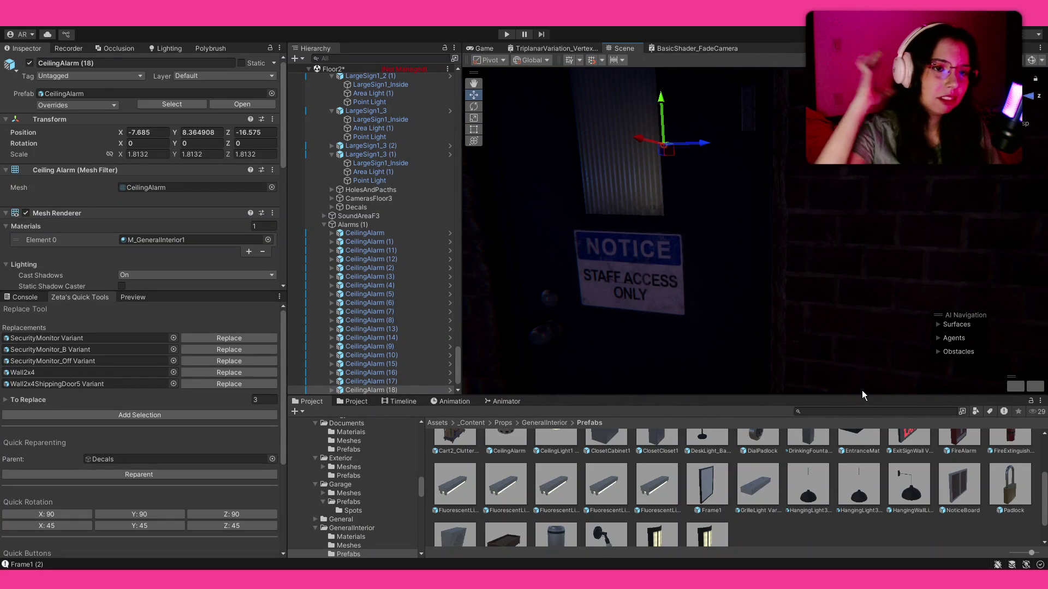
mouse_move(805, 349)
left_mouse_down()
mouse_move(740, 298)
mouse_move(816, 274)
mouse_move(881, 269)
mouse_move(881, 260)
left_mouse_up()
- Delete the ShippingDoor4_DoorBrokenGlass object from the shipping door
left_click(855, 247)
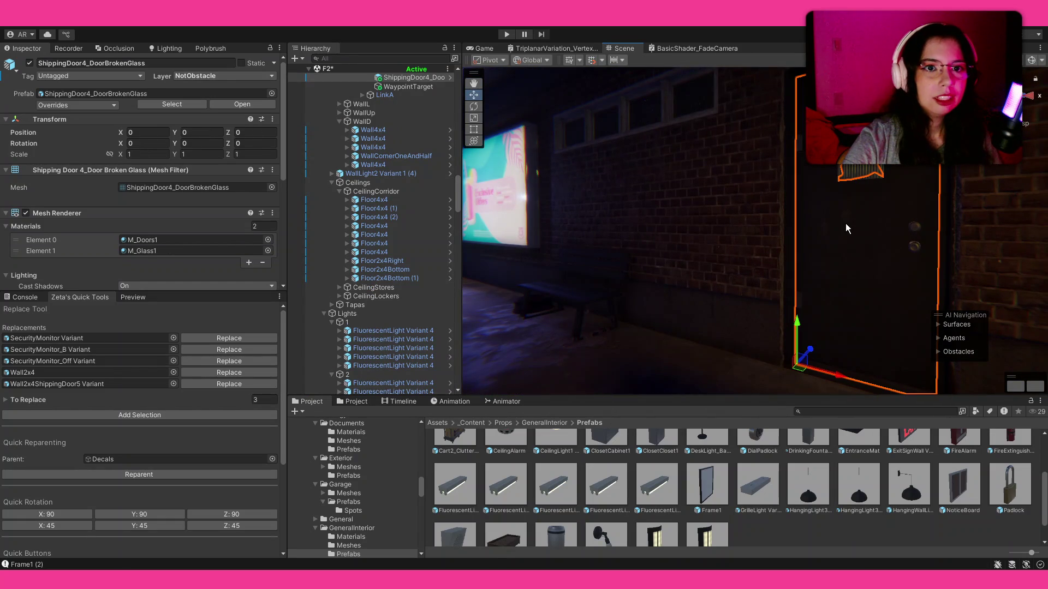
scroll(372, 222, "up", 6)
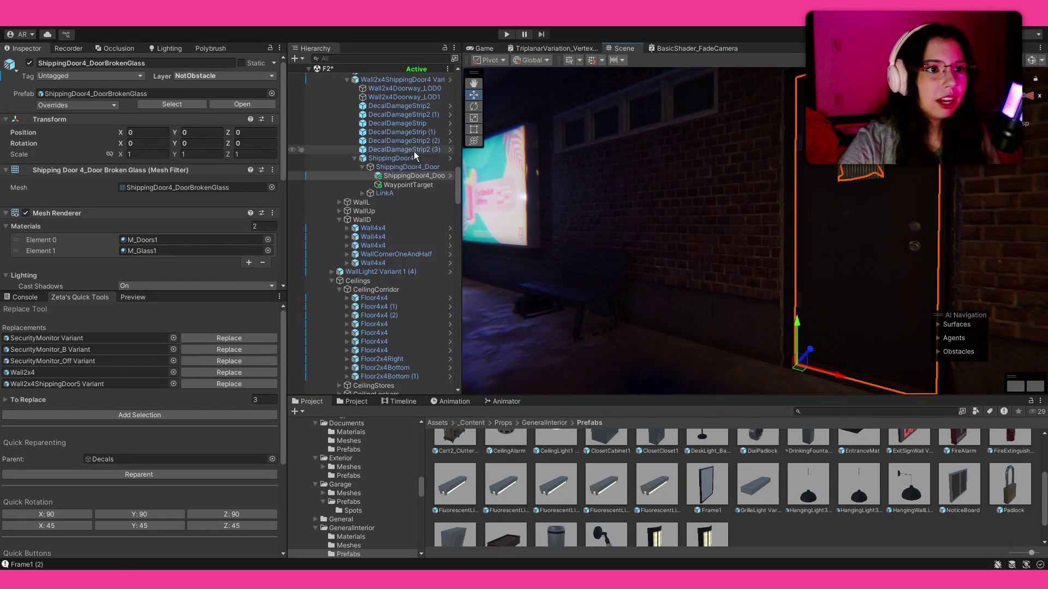
left_click(430, 169)
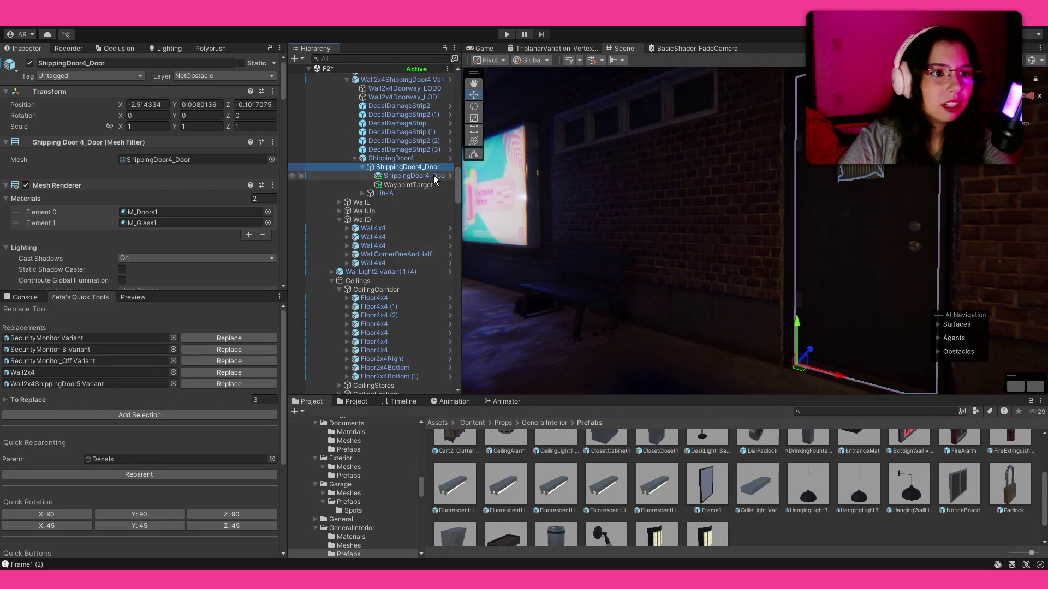
left_click(435, 177)
key("Delete")
- Place WallDecorSigns1_StaffOnly under ShippingDoor4_Door and raise it onto the door face
left_click(425, 166)
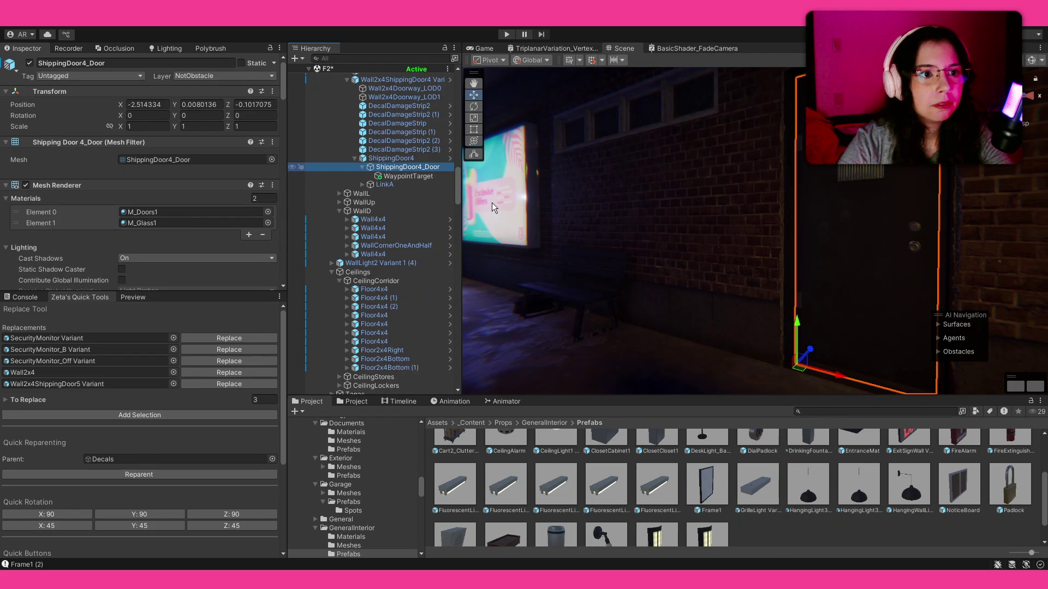
left_click(826, 409)
type("sta")
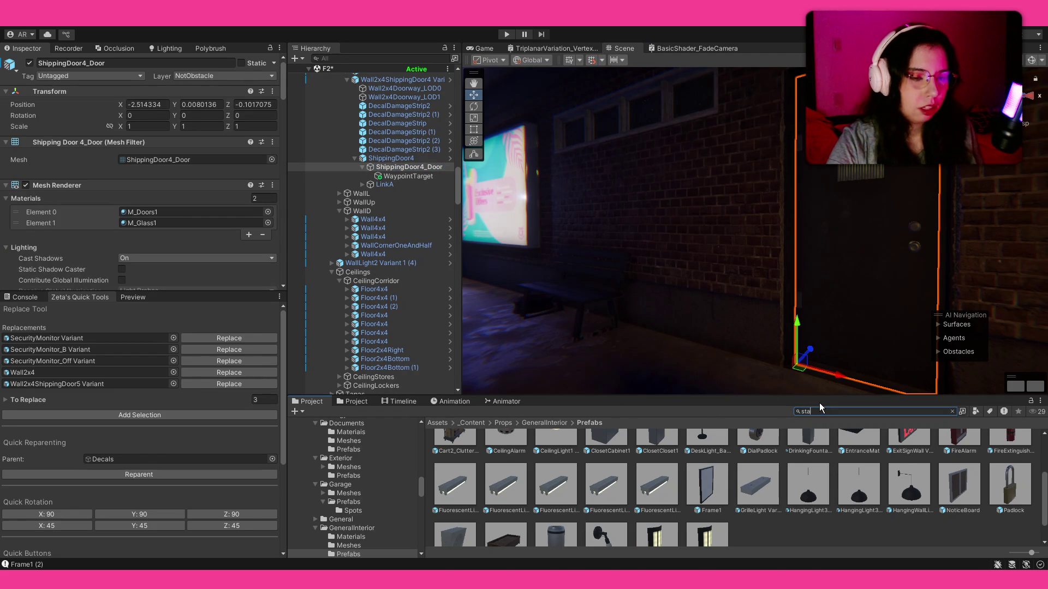
type("ffo")
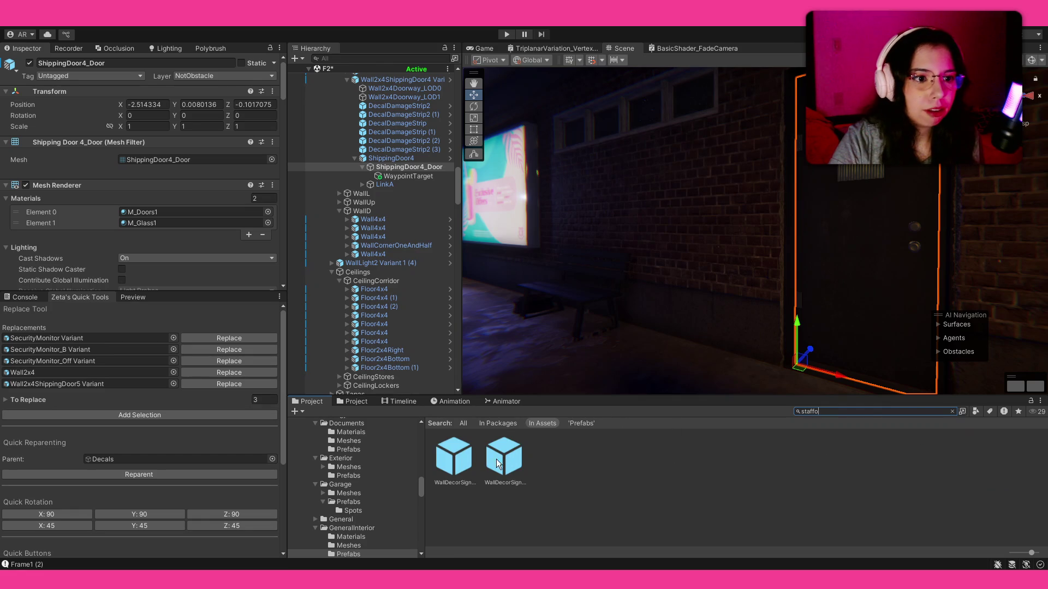
left_click(468, 463)
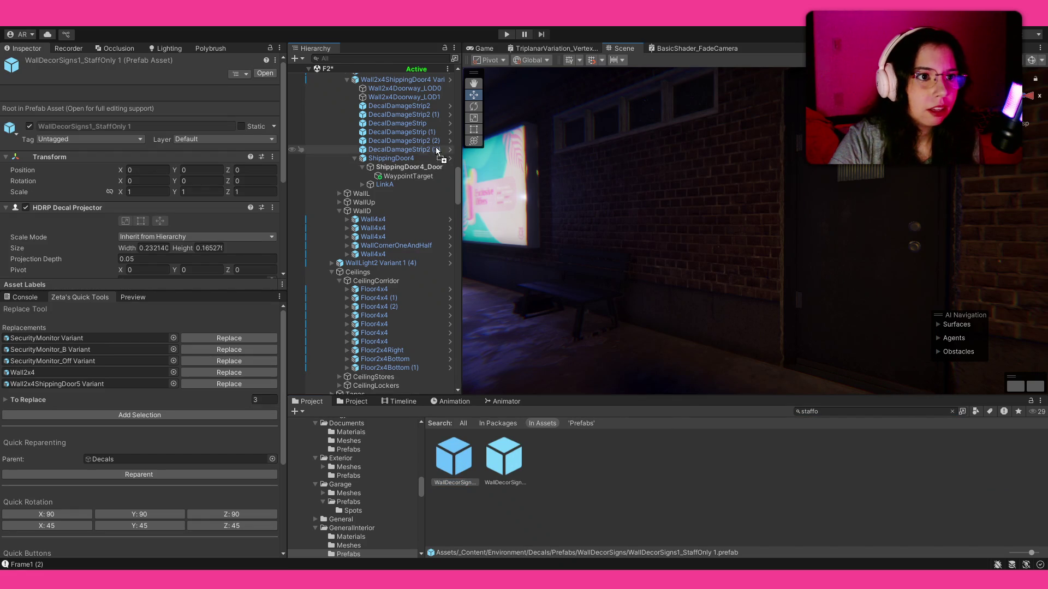
left_click_drag(416, 163, 416, 167)
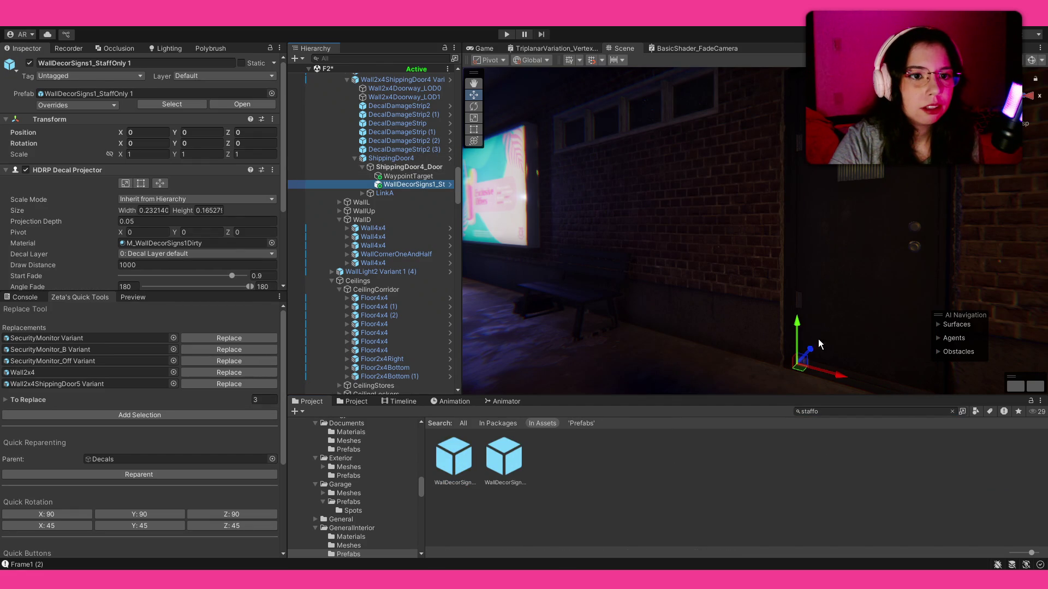
left_click_drag(798, 333, 828, 214)
mouse_move(841, 251)
left_mouse_down()
mouse_move(870, 253)
mouse_move(865, 238)
mouse_move(885, 222)
mouse_move(858, 165)
left_mouse_up()
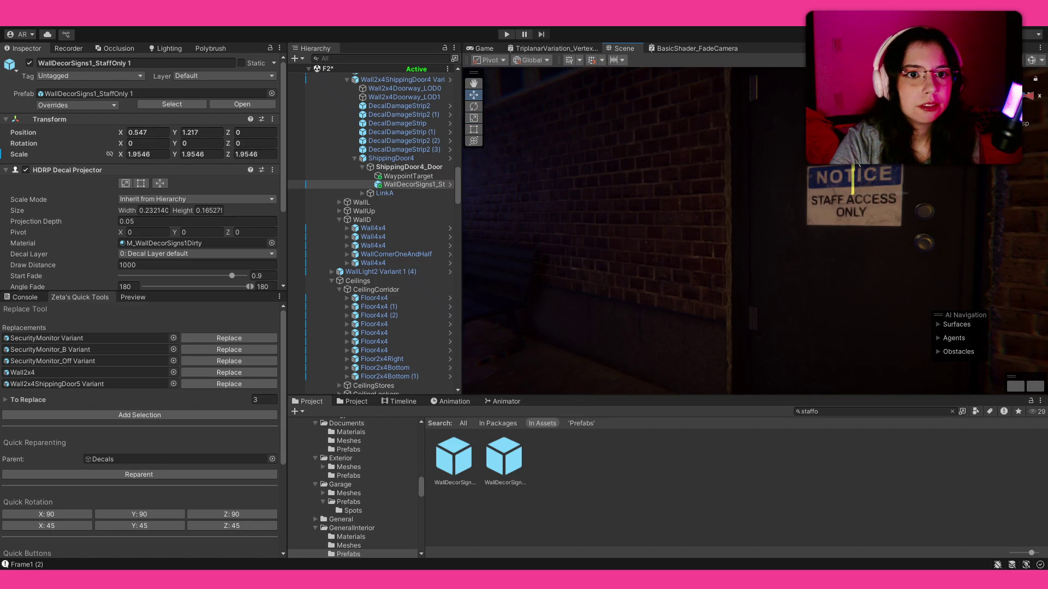
left_click_drag(901, 192, 892, 190)
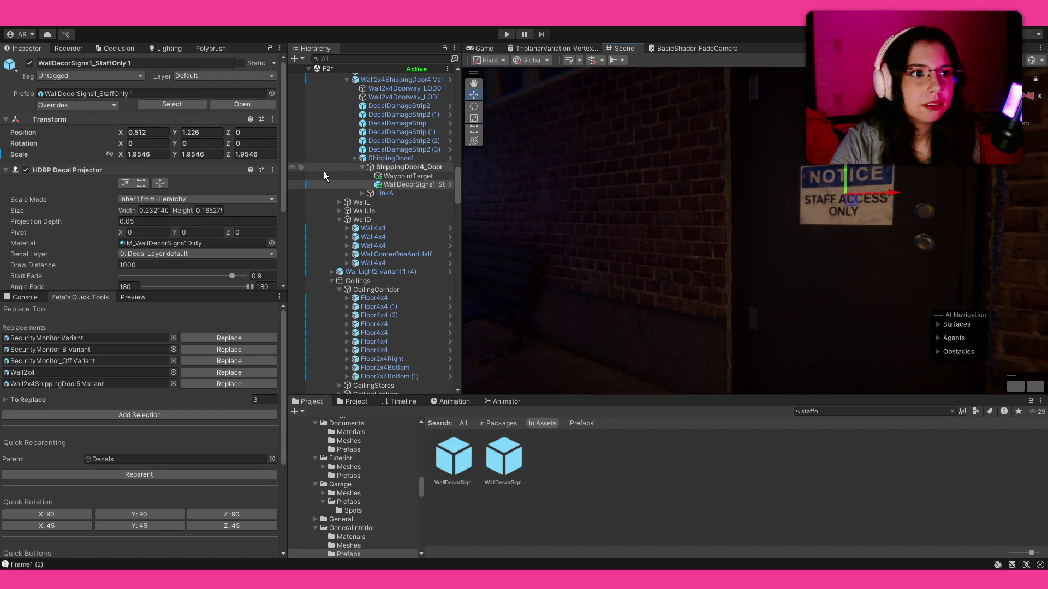
- Delete WaypointTarget and remove the Set Progress and Use Item Here scripts from ShippingDoor4
left_click(402, 174)
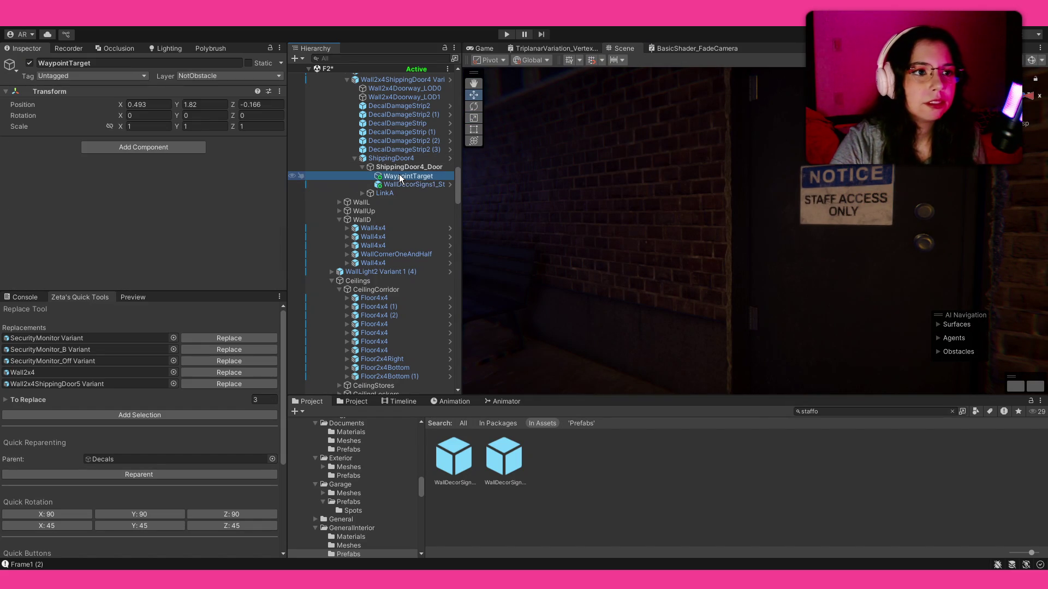
key("Delete")
left_click(391, 158)
scroll(175, 215, "down", 10)
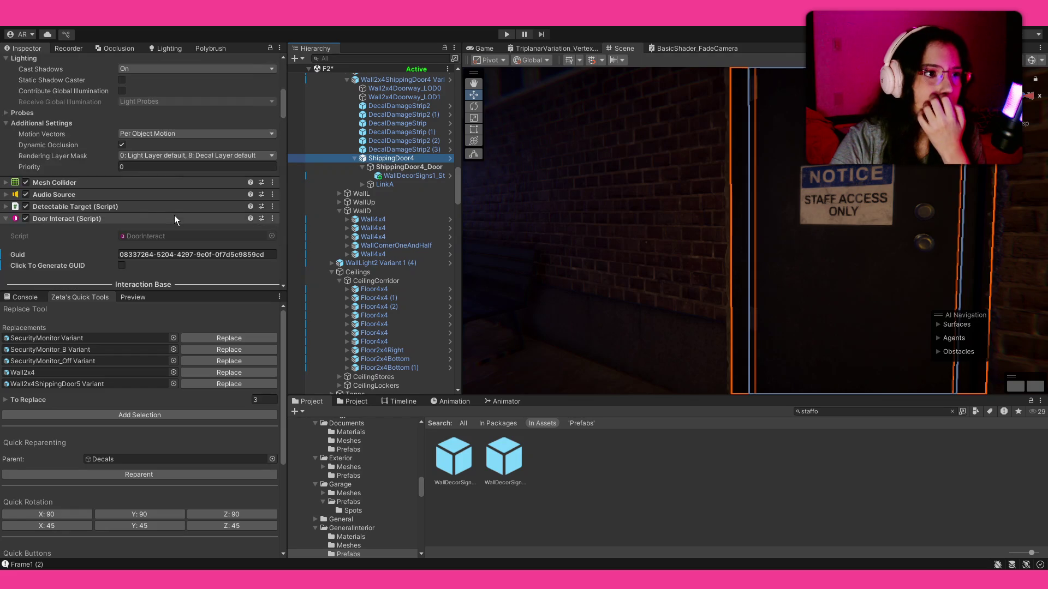
scroll(174, 215, "down", 10)
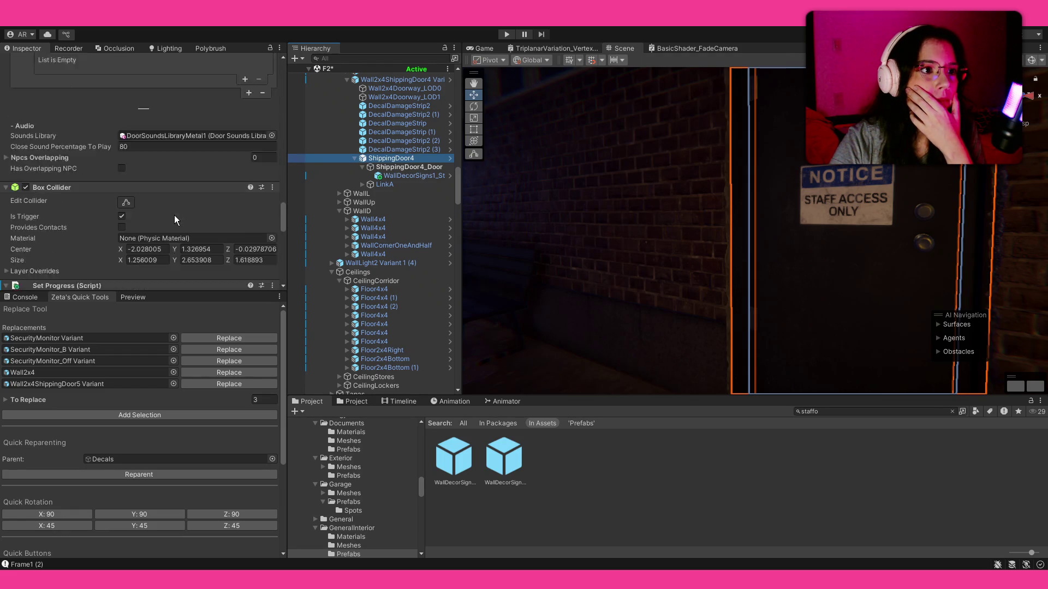
right_click(89, 111)
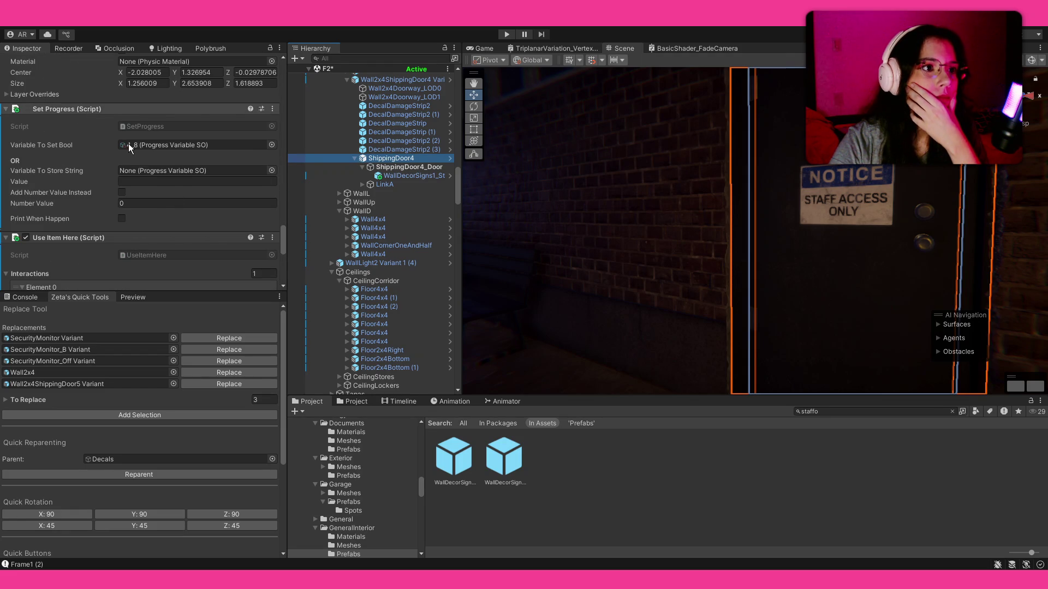
left_click(129, 144)
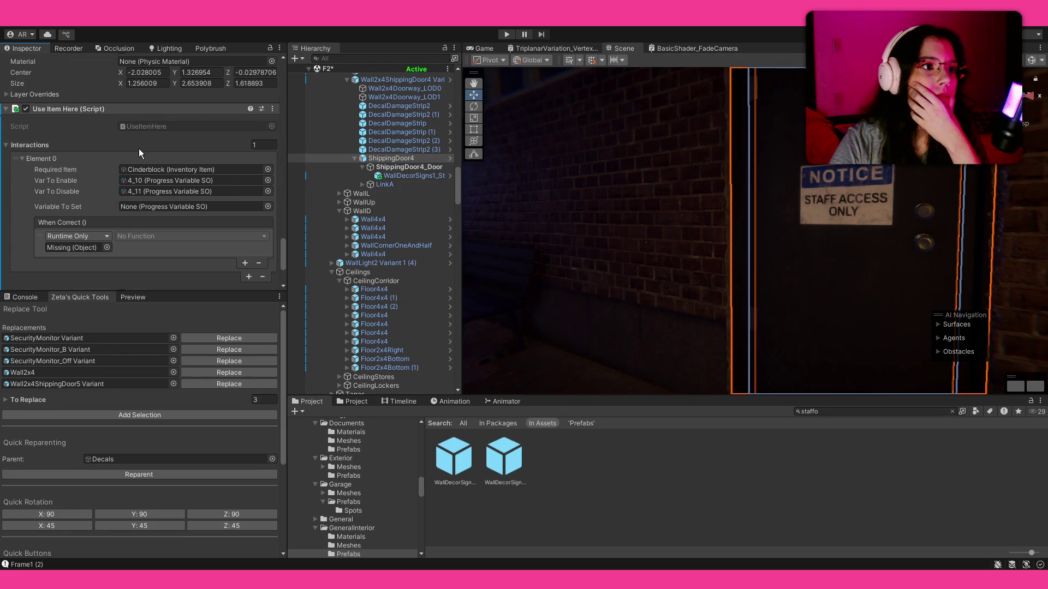
left_click(138, 149)
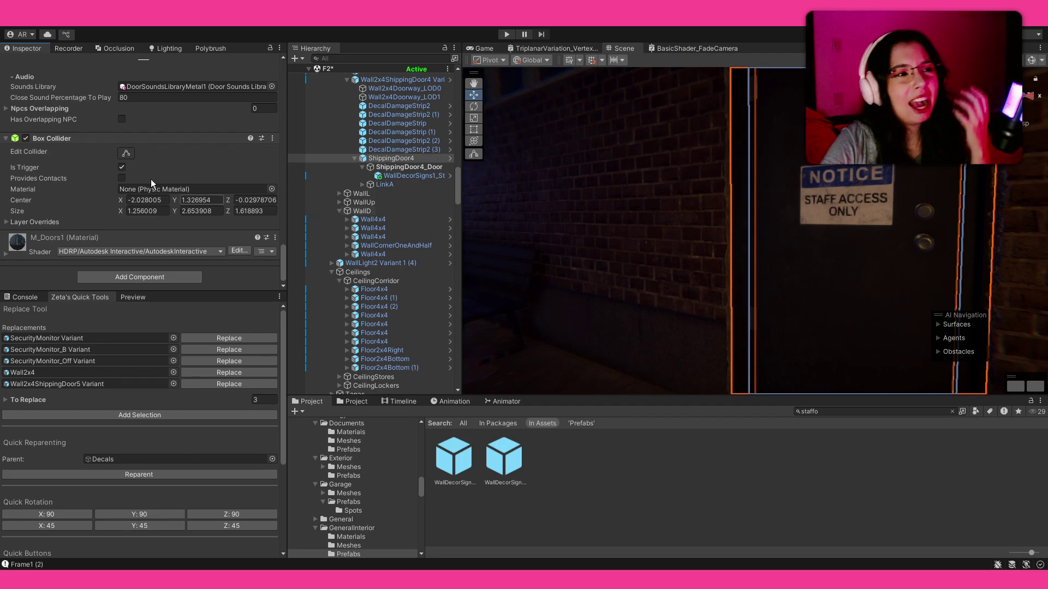
- Remove the Enabler Disabler script from ShippingDoor4_Door
scroll(131, 167, "up", 15)
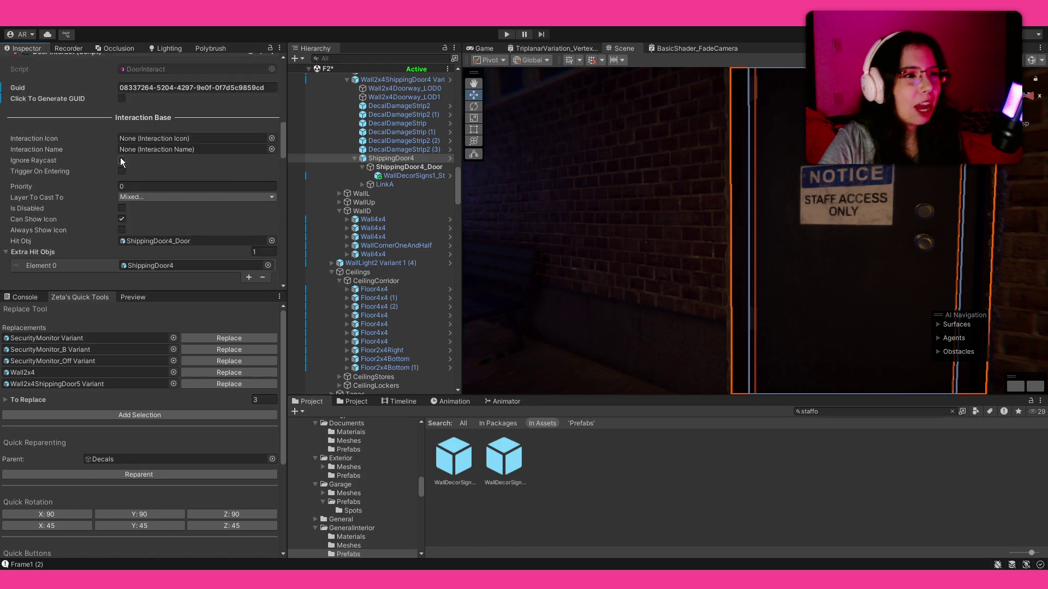
scroll(125, 157, "up", 10)
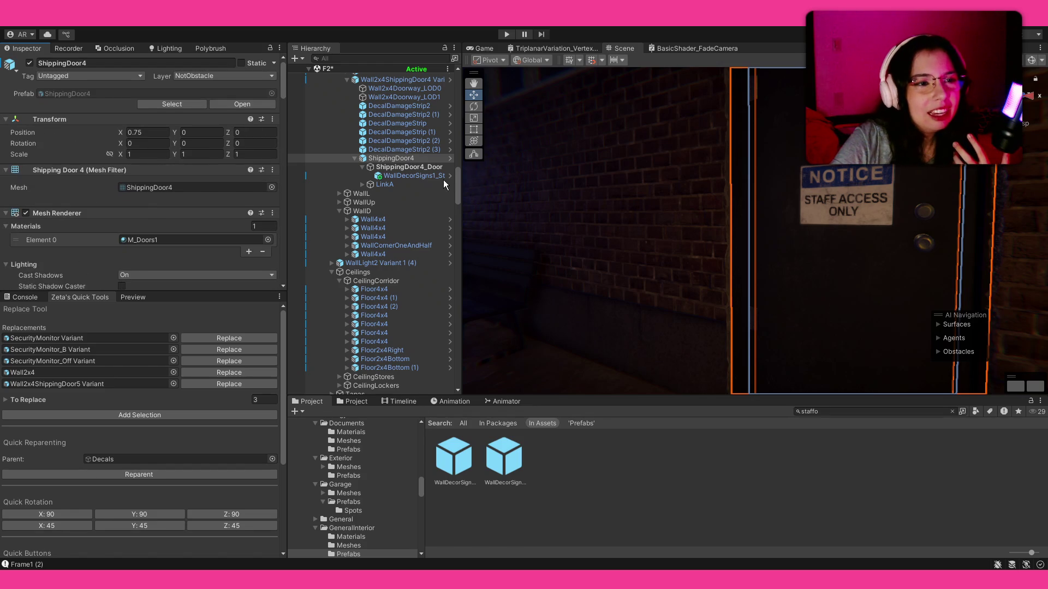
left_click(415, 167)
scroll(100, 199, "down", 10)
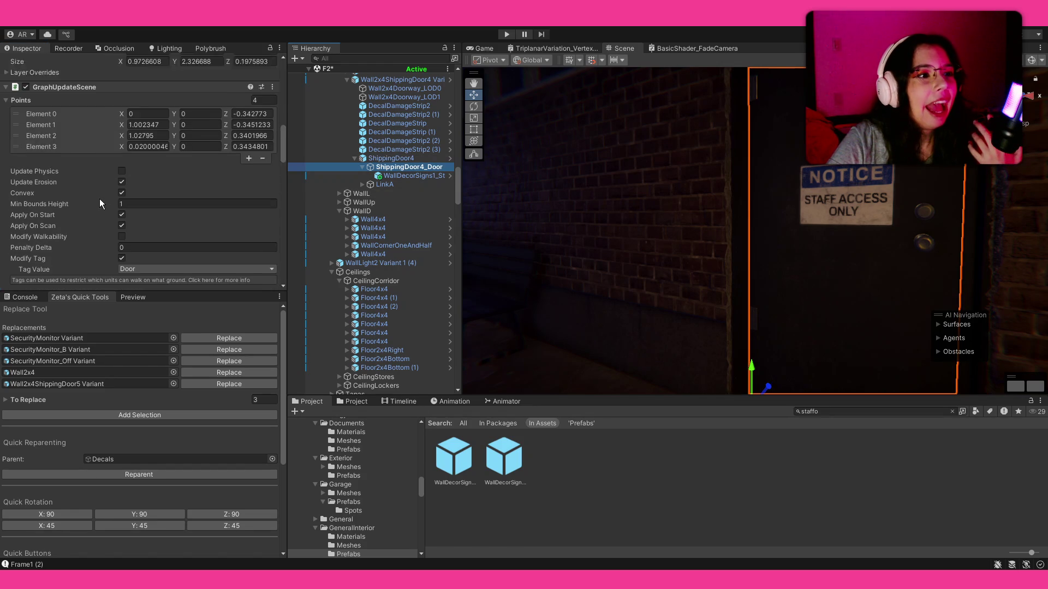
scroll(100, 199, "down", 8)
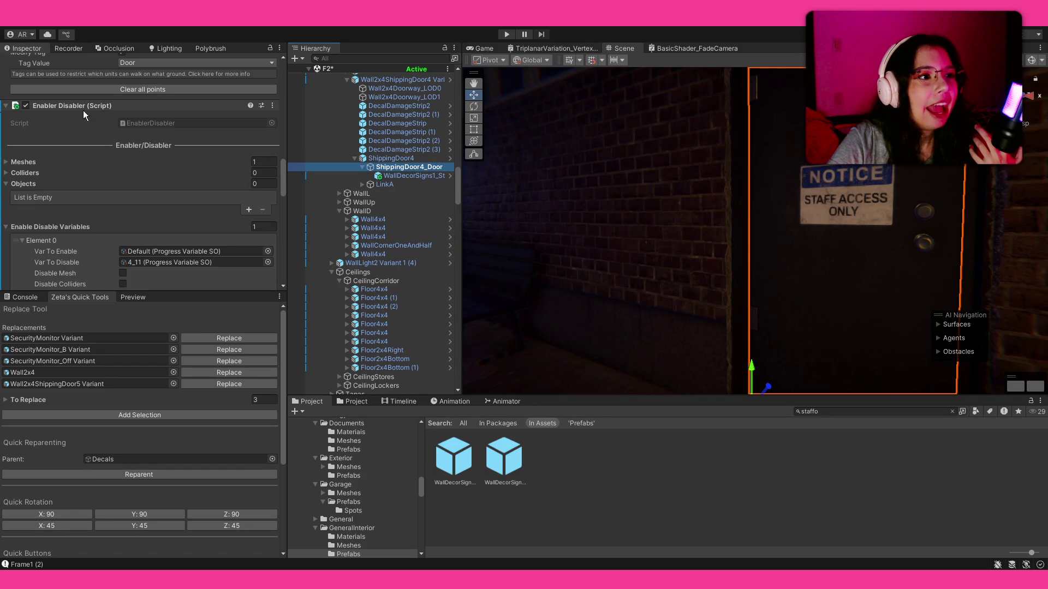
key("ctrl+z")
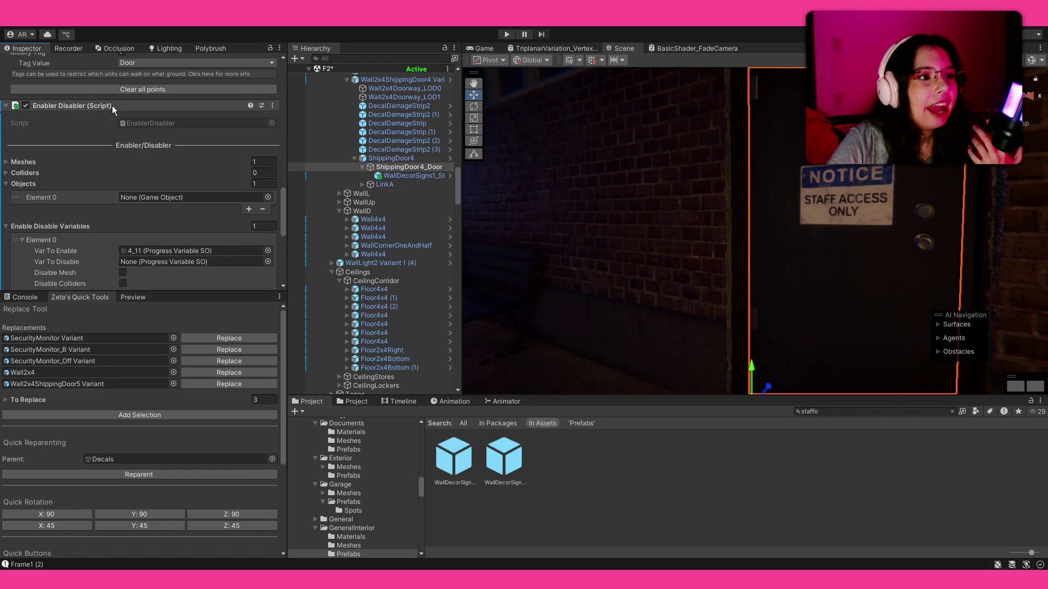
key("ctrl+z")
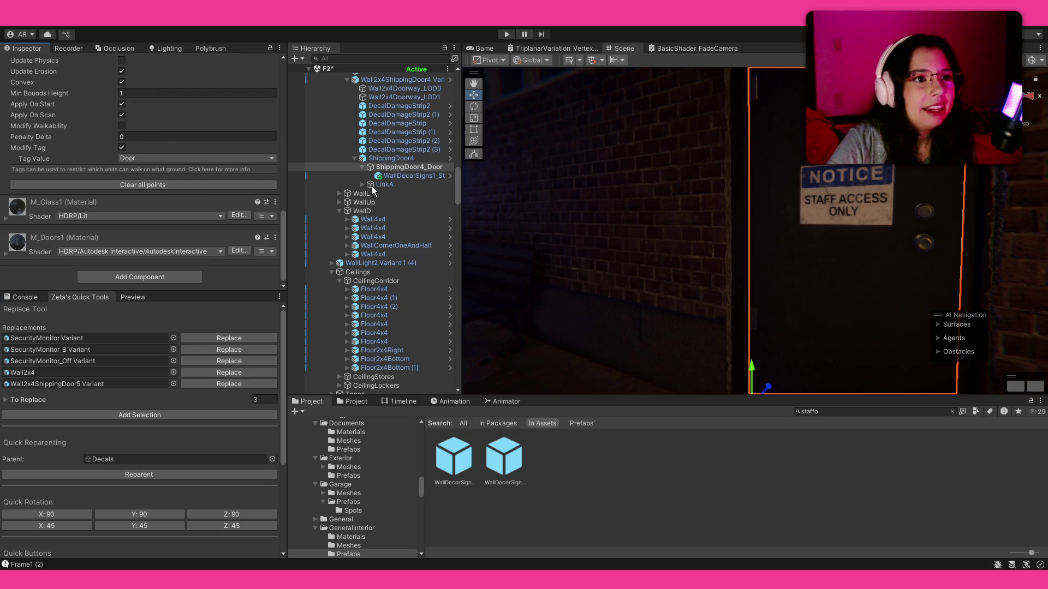
- Fly around the parking level past the billboard, the 2F wall and a dark wall
mouse_move(613, 216)
left_mouse_down()
mouse_move(646, 201)
mouse_move(813, 198)
mouse_move(1046, 210)
mouse_move(2, 211)
left_mouse_up()
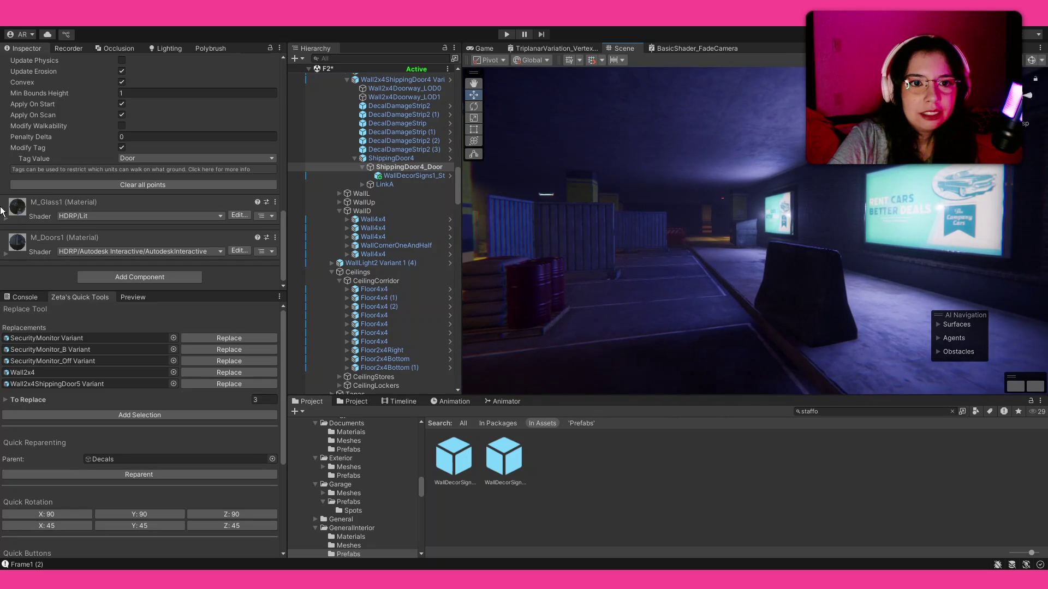
mouse_move(633, 225)
left_mouse_down()
mouse_move(895, 253)
mouse_move(574, 227)
mouse_move(594, 252)
mouse_move(548, 229)
mouse_move(1012, 258)
mouse_move(939, 246)
mouse_move(481, 242)
left_mouse_up()
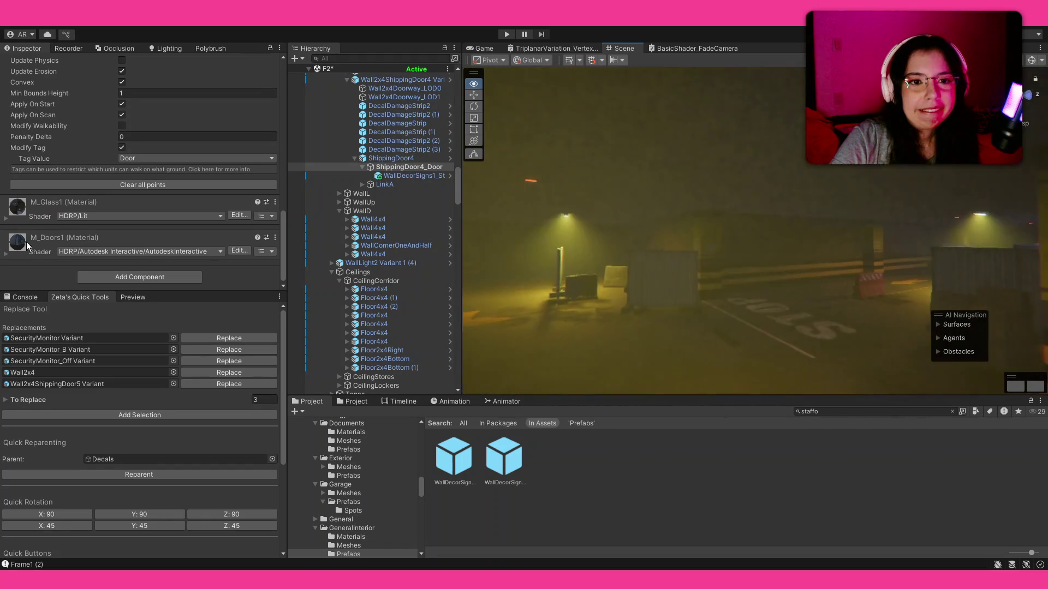
mouse_move(141, 252)
left_mouse_down()
mouse_move(782, 268)
mouse_move(749, 288)
mouse_move(771, 317)
mouse_move(748, 417)
mouse_move(730, 363)
mouse_move(721, 379)
mouse_move(504, 301)
mouse_move(537, 327)
left_mouse_up()
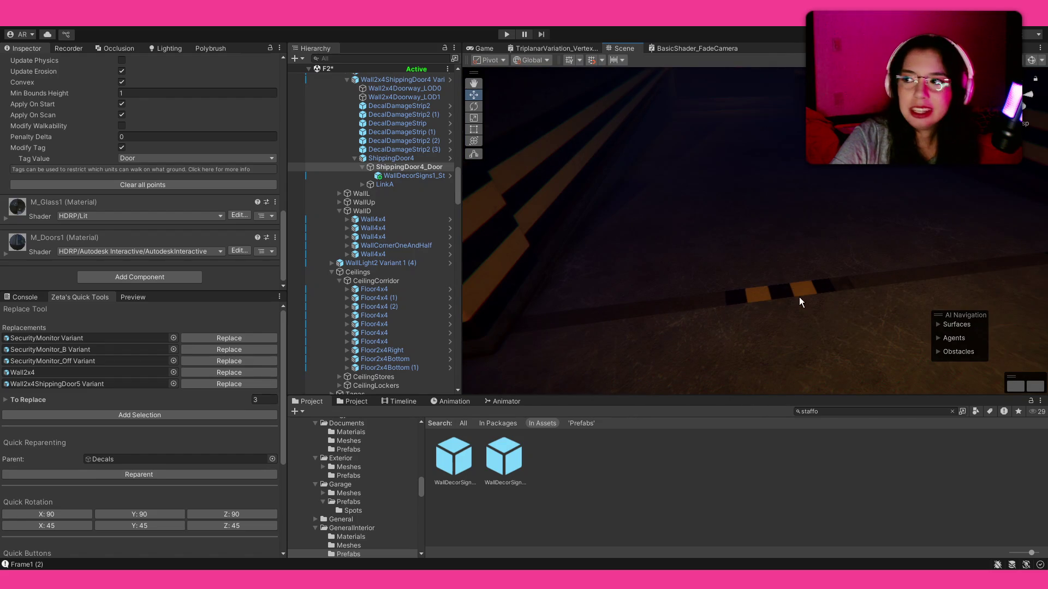
mouse_move(848, 299)
left_mouse_down()
mouse_move(676, 194)
mouse_move(973, 198)
mouse_move(57, 204)
mouse_move(125, 206)
mouse_move(183, 163)
mouse_move(472, 171)
mouse_move(462, 175)
mouse_move(816, 207)
mouse_move(55, 196)
mouse_move(492, 205)
mouse_move(822, 167)
mouse_move(998, 193)
mouse_move(881, 221)
mouse_move(901, 197)
left_mouse_up()
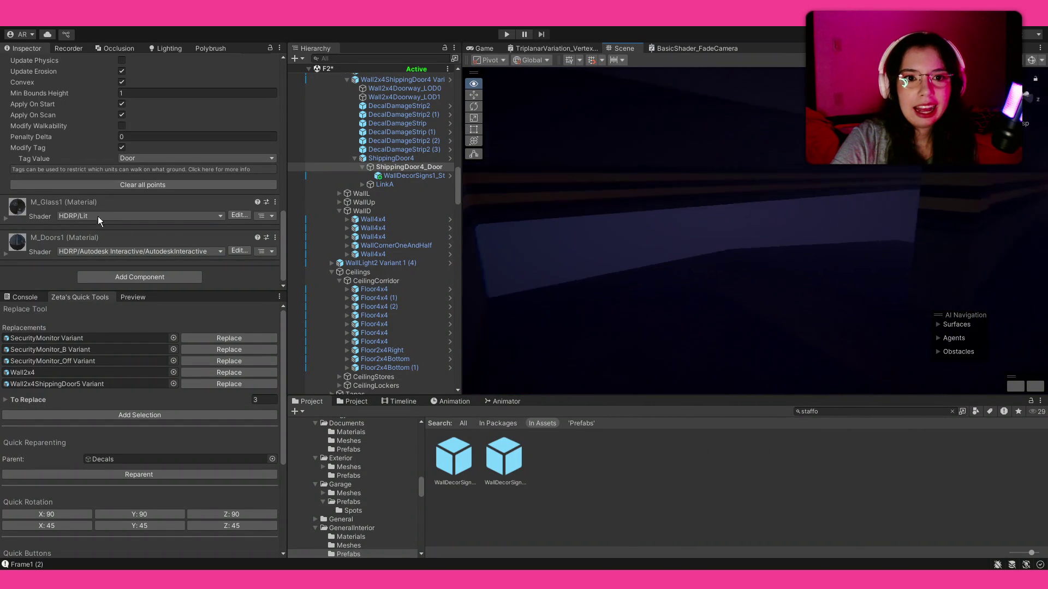
mouse_move(106, 236)
left_mouse_down()
mouse_move(658, 211)
mouse_move(282, 410)
left_mouse_up()
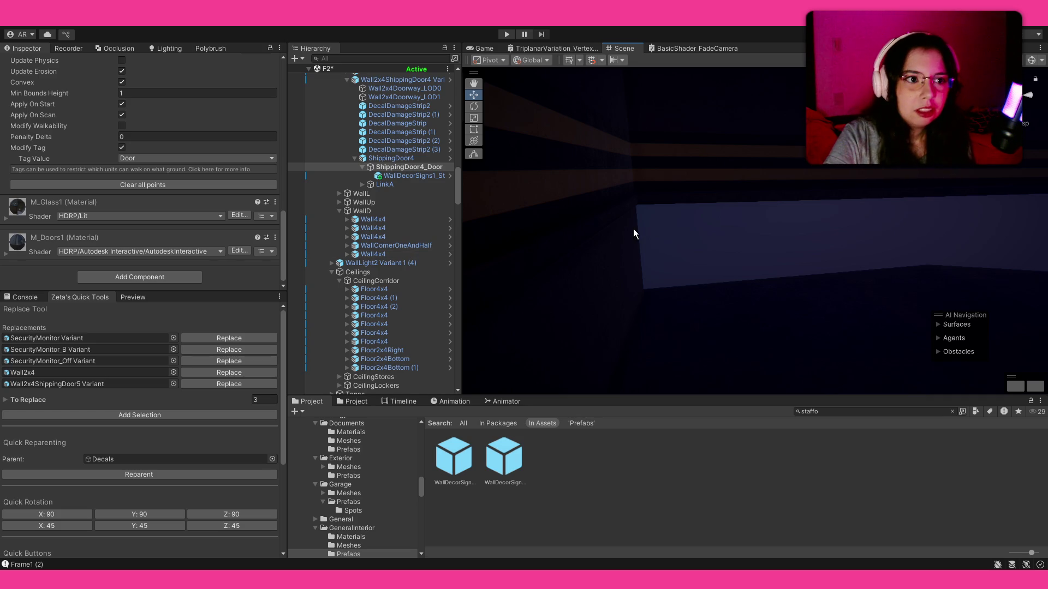
- Select Wall4x4 pieces and inspect the BackWall's Wall4x4_LOD0 mesh while orbiting the view
left_click(690, 177)
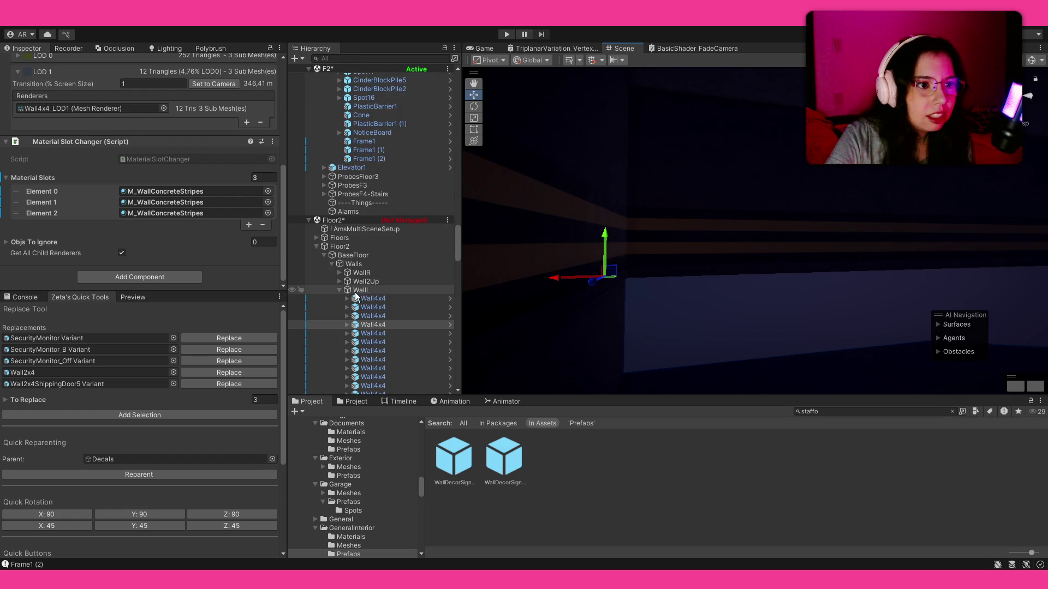
mouse_move(719, 205)
left_mouse_down()
mouse_move(713, 180)
mouse_move(682, 183)
mouse_move(605, 227)
left_mouse_up()
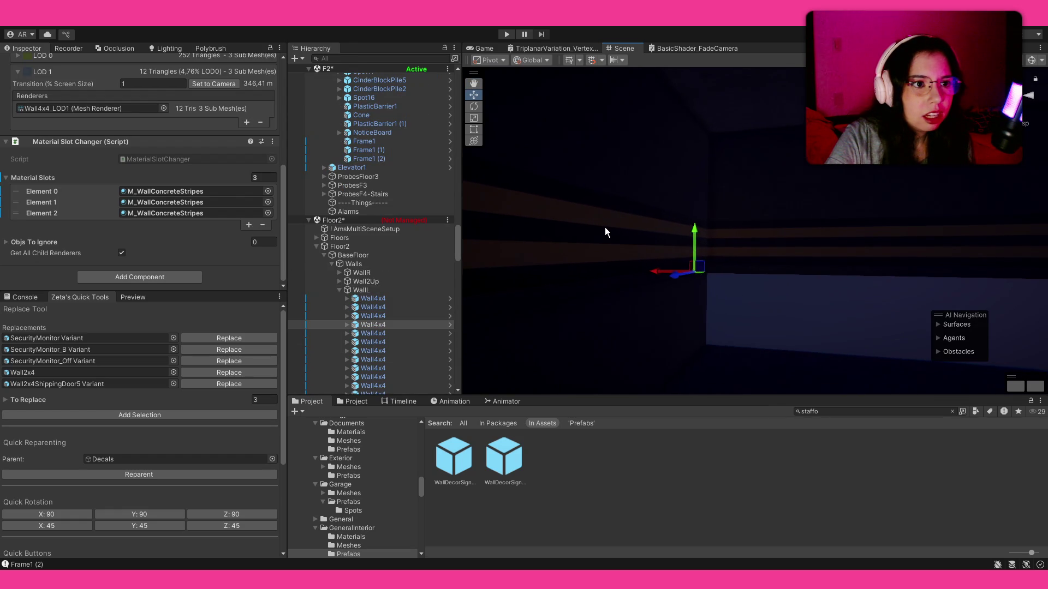
left_click(605, 227)
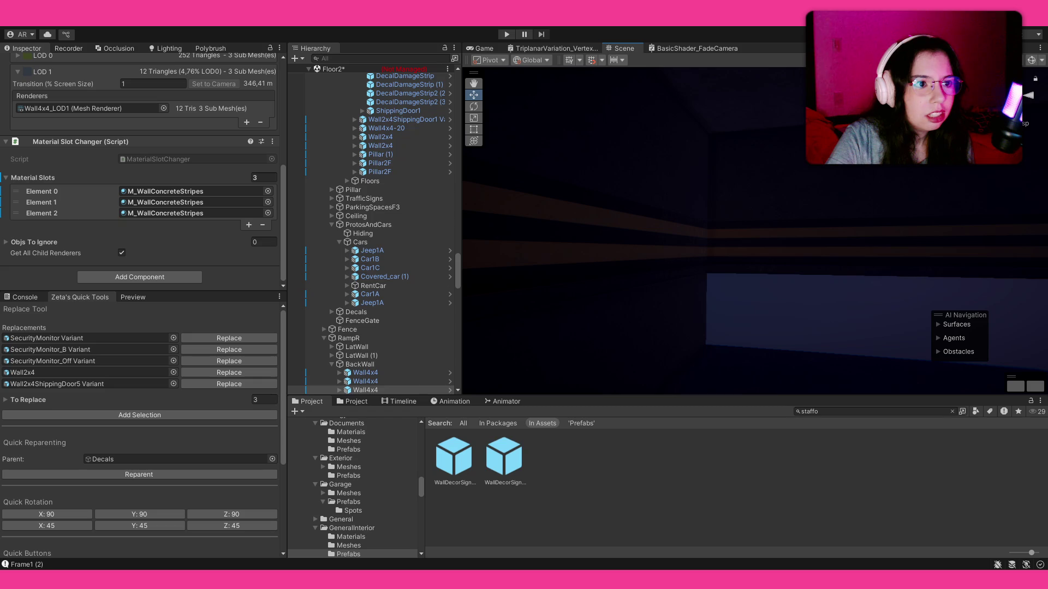
left_click_drag(685, 237, 568, 244)
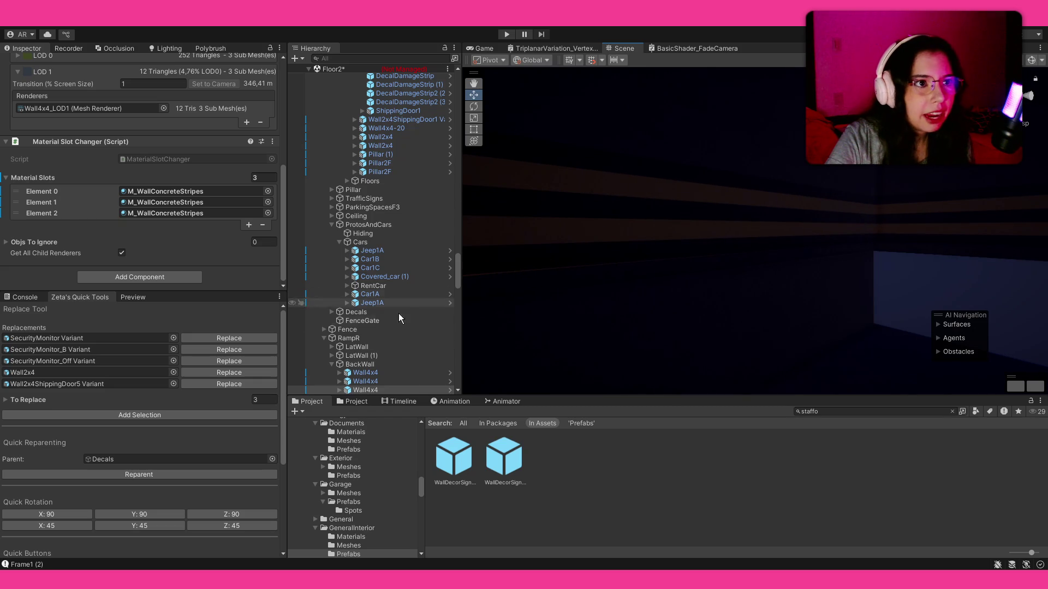
left_click(714, 192)
mouse_move(695, 280)
left_mouse_down()
mouse_move(198, 258)
mouse_move(1008, 361)
mouse_move(175, 295)
mouse_move(214, 281)
left_mouse_up()
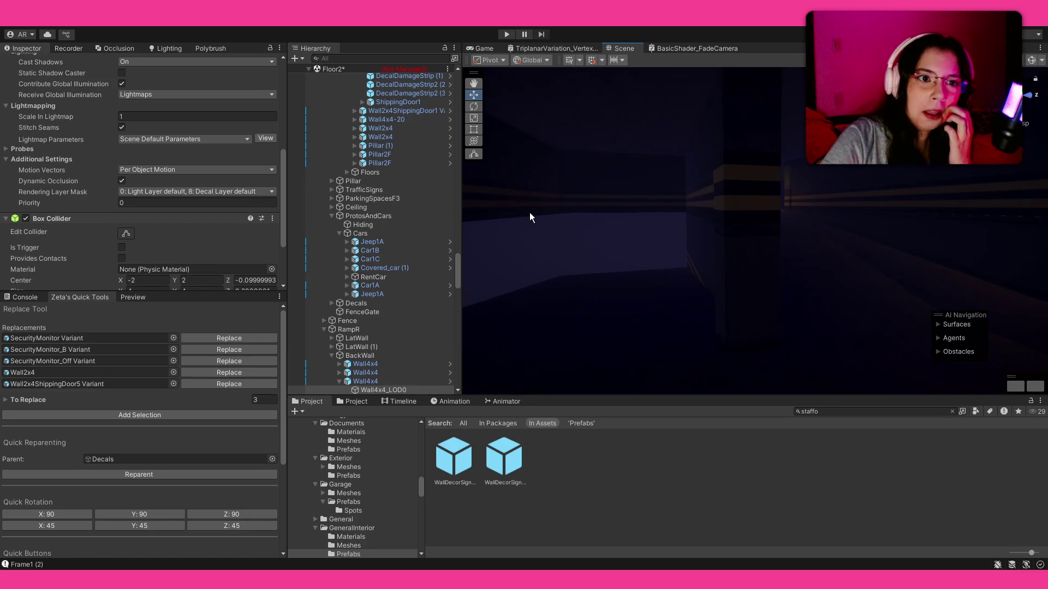
mouse_move(573, 213)
left_mouse_down()
mouse_move(561, 183)
mouse_move(785, 202)
mouse_move(908, 199)
mouse_move(709, 237)
mouse_move(771, 197)
mouse_move(903, 191)
mouse_move(828, 231)
mouse_move(997, 257)
mouse_move(1042, 290)
mouse_move(44, 247)
mouse_move(119, 250)
mouse_move(38, 257)
mouse_move(138, 209)
mouse_move(79, 218)
mouse_move(96, 206)
mouse_move(155, 228)
mouse_move(457, 236)
mouse_move(807, 224)
left_mouse_up()
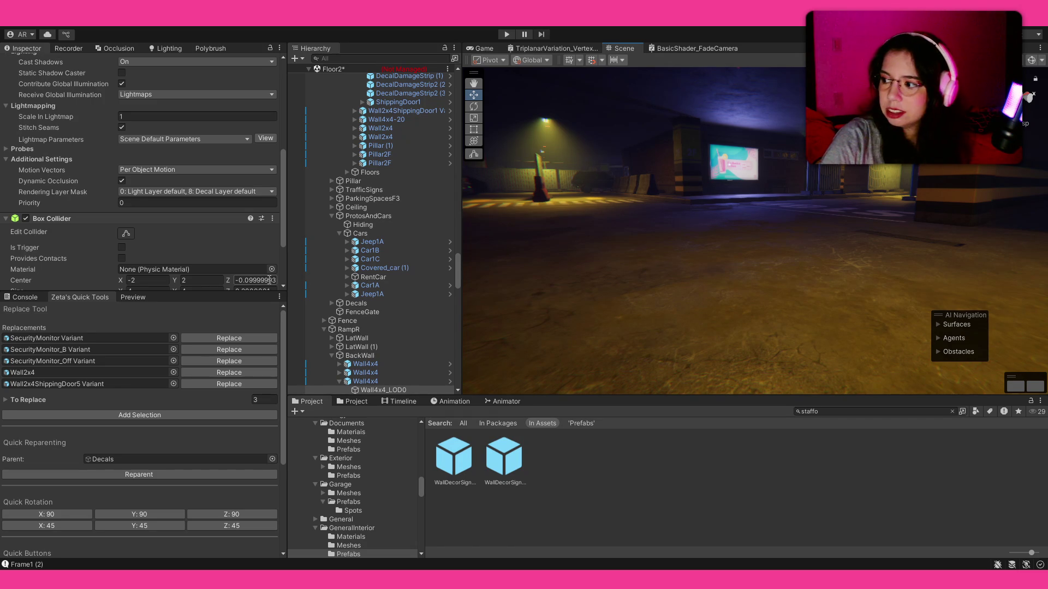
key("f")
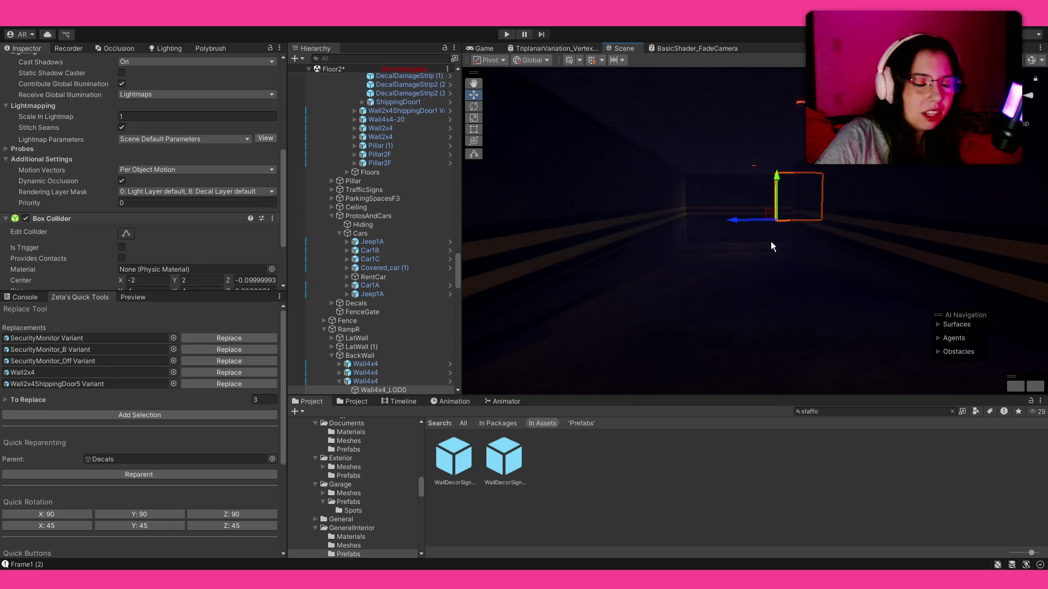
mouse_move(749, 123)
left_mouse_down()
mouse_move(676, 193)
mouse_move(487, 180)
left_mouse_up()
scroll(376, 150, "up", 8)
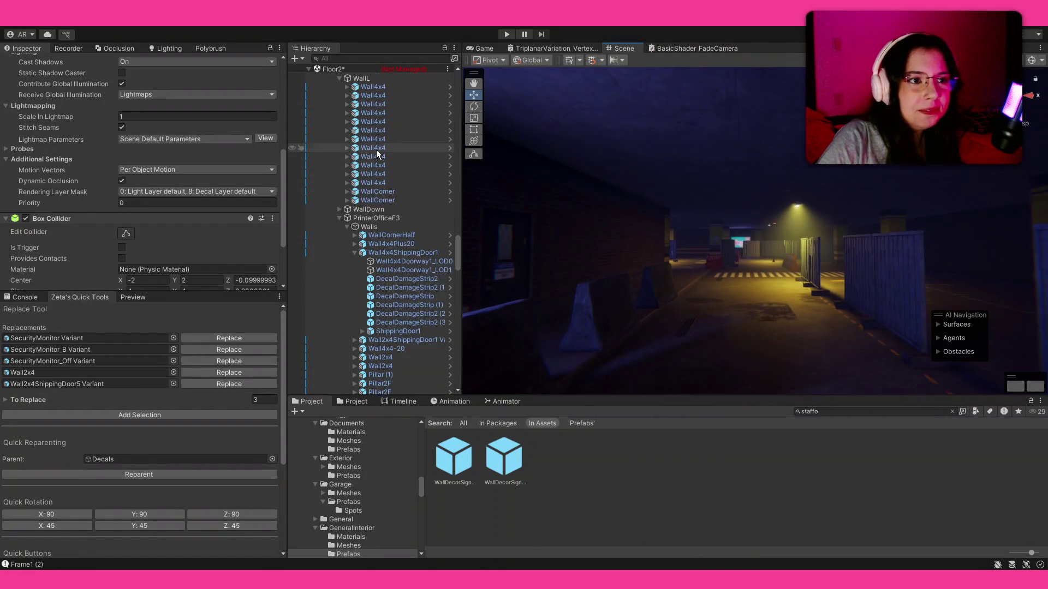
scroll(376, 150, "up", 15)
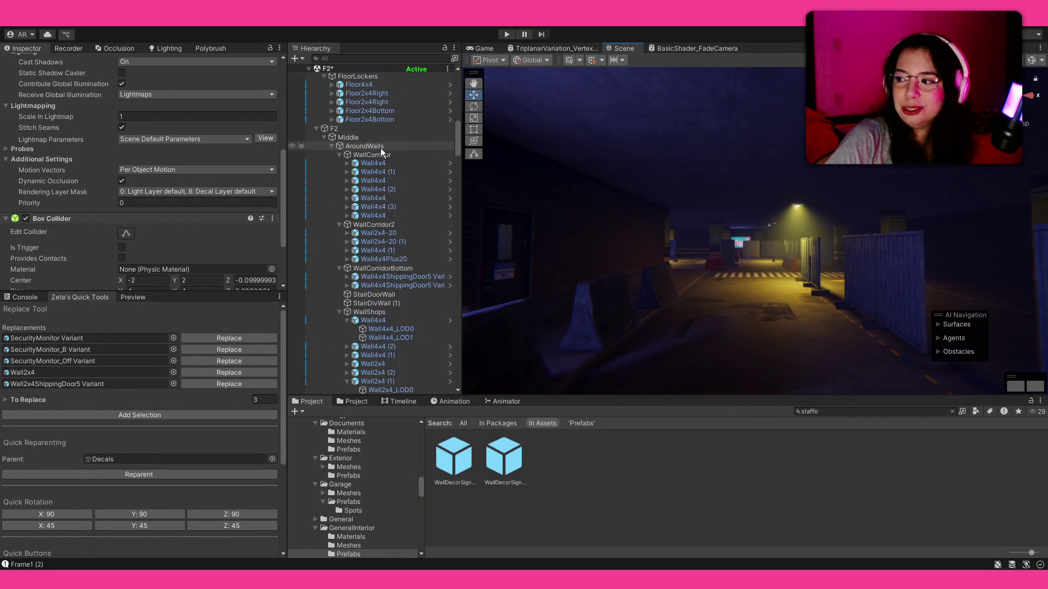
scroll(381, 148, "up", 15)
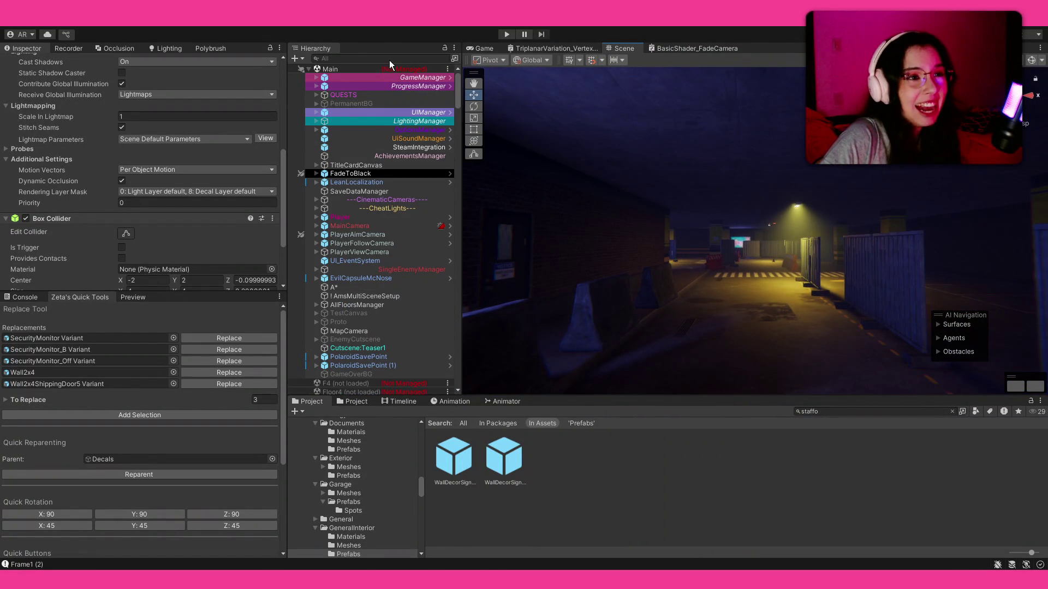
- Deselect everything in the Scene view, leaving the Inspector empty with Main active
left_click_drag(546, 159, 614, 196)
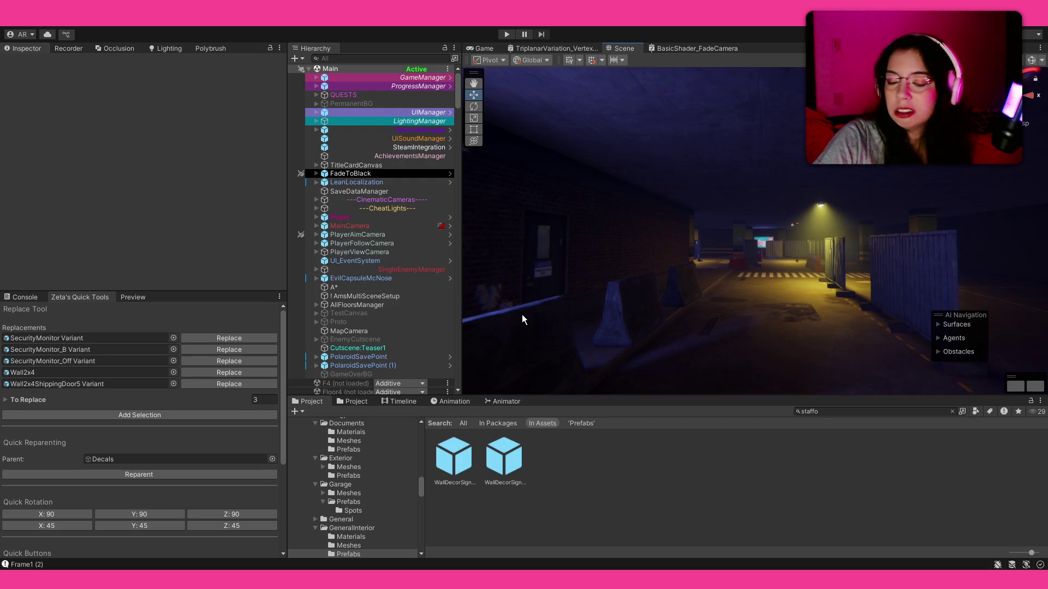
- Clear the Project search and open the Assets/_Content/Scripts folder
left_click(354, 402)
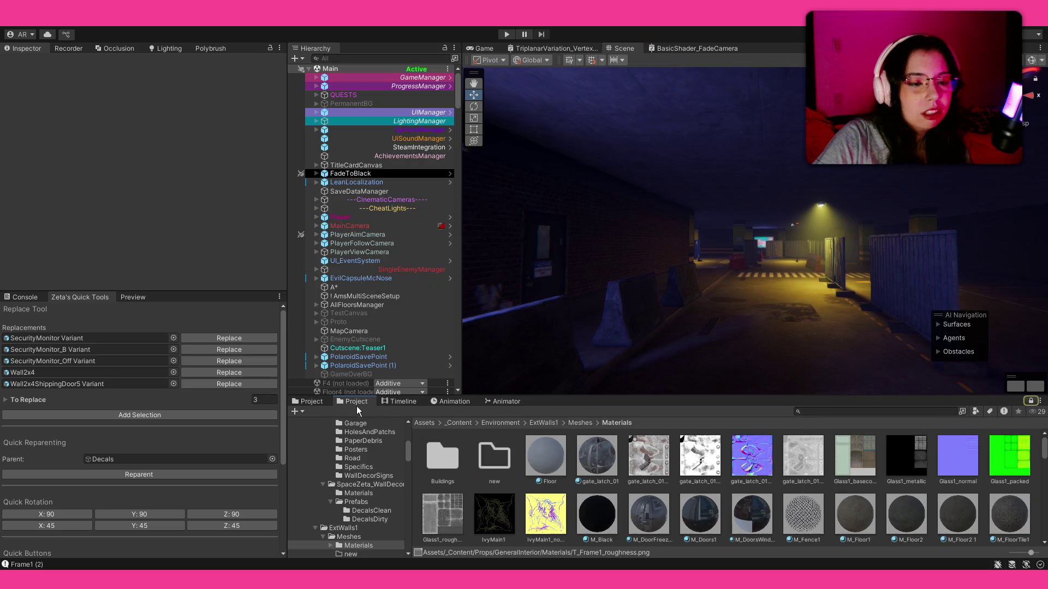
left_click(458, 418)
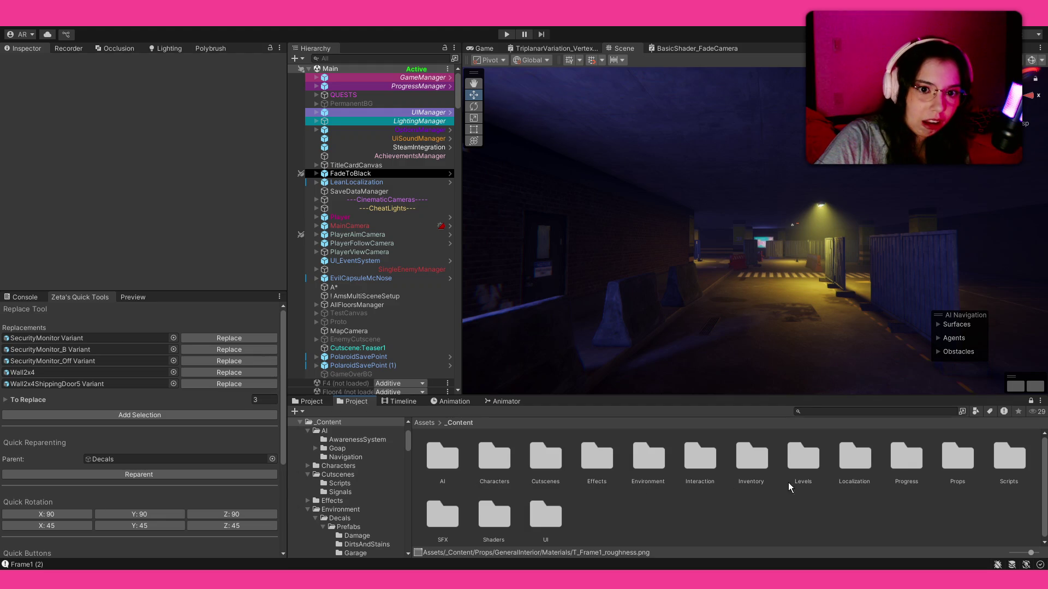
double_click(1004, 459)
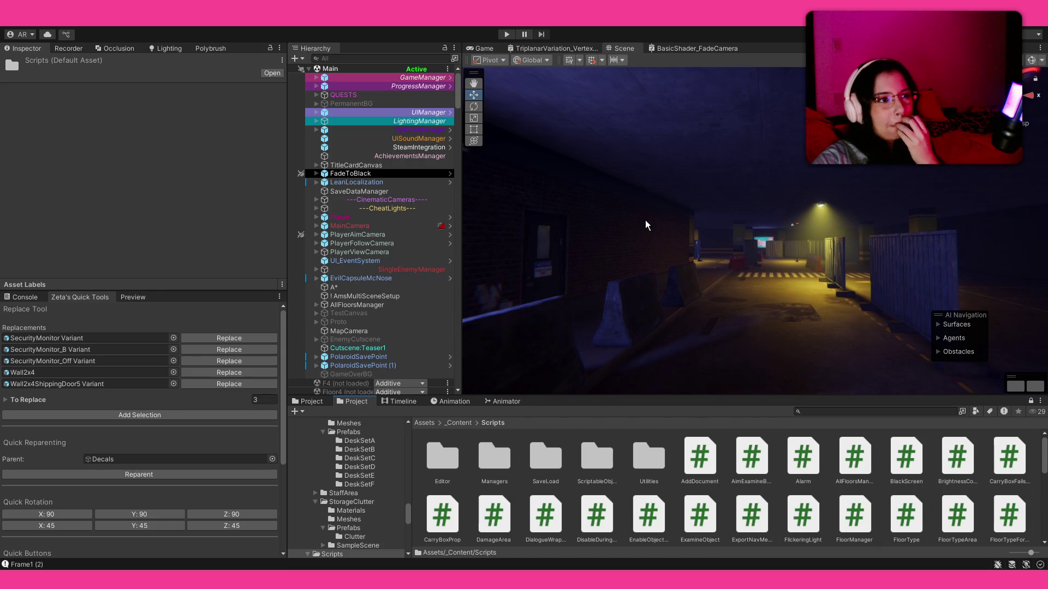
mouse_move(648, 227)
left_mouse_down()
mouse_move(665, 223)
mouse_move(664, 232)
left_mouse_up()
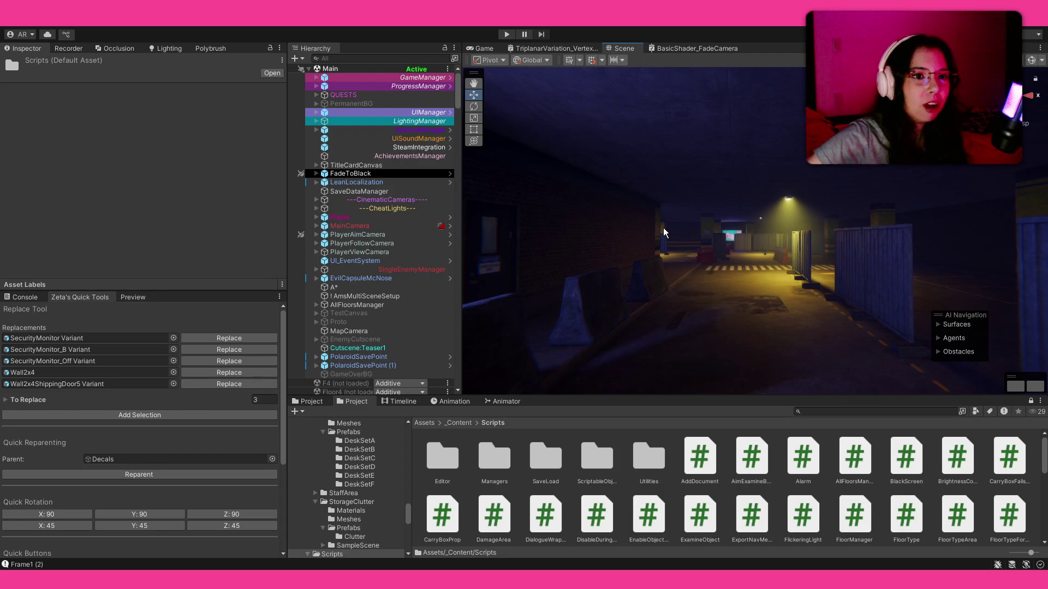
scroll(401, 226, "down", 3)
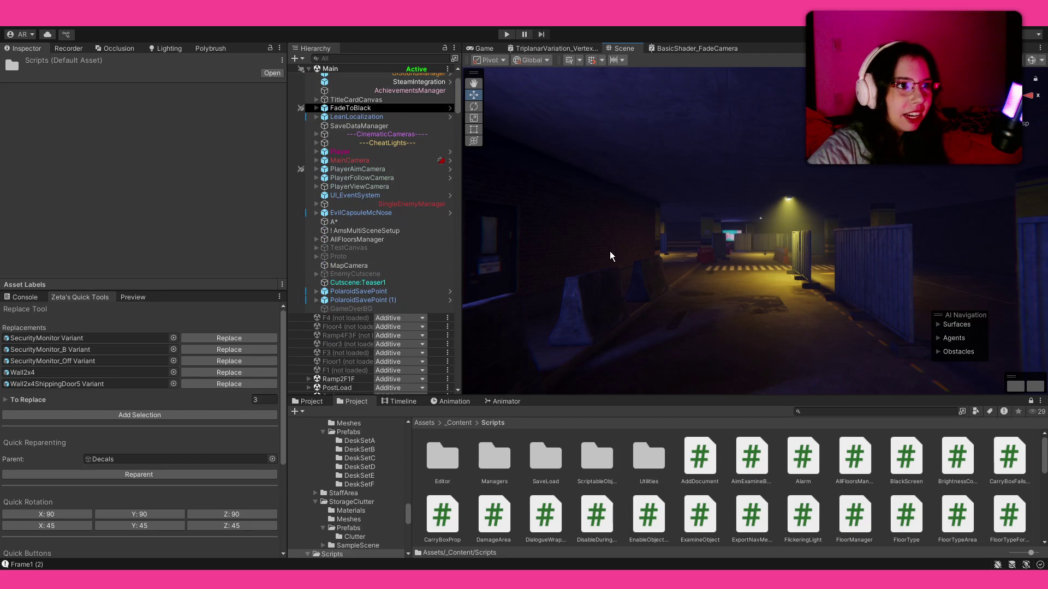
left_click_drag(613, 257, 594, 247)
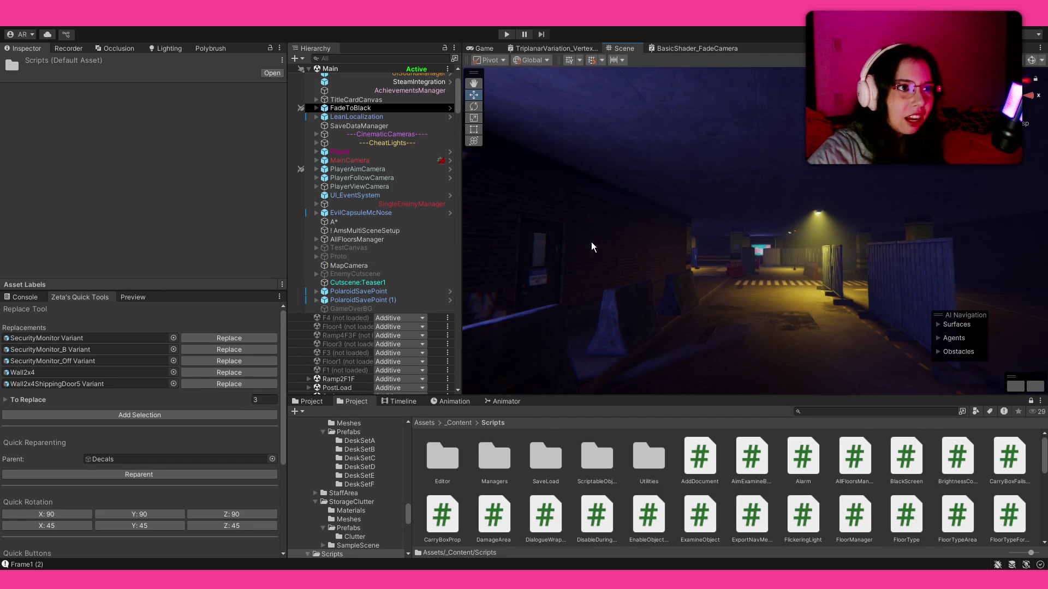
scroll(383, 170, "up", 2)
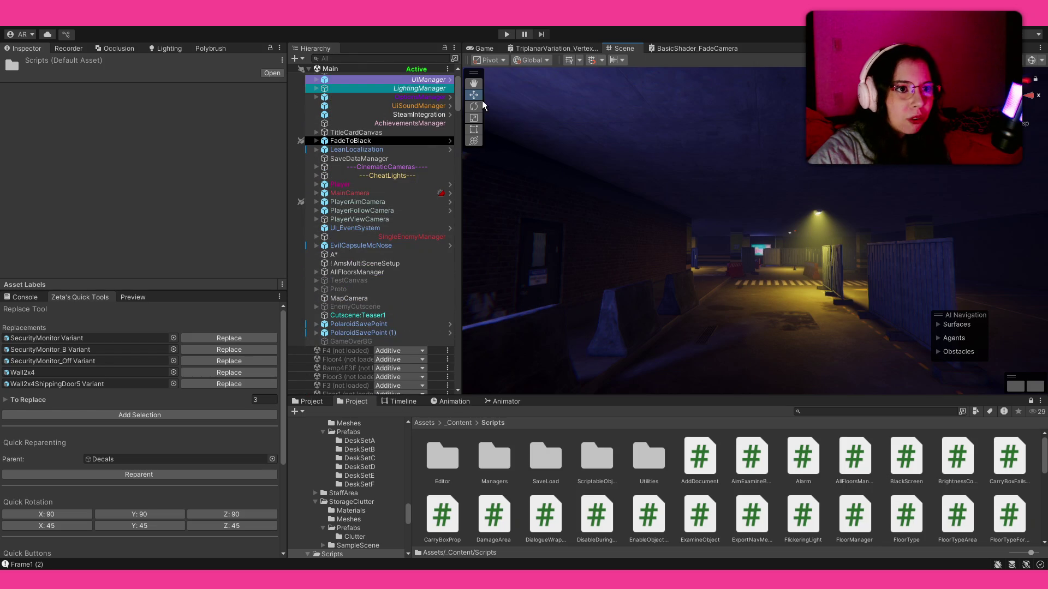
key("ctrl+shift+n")
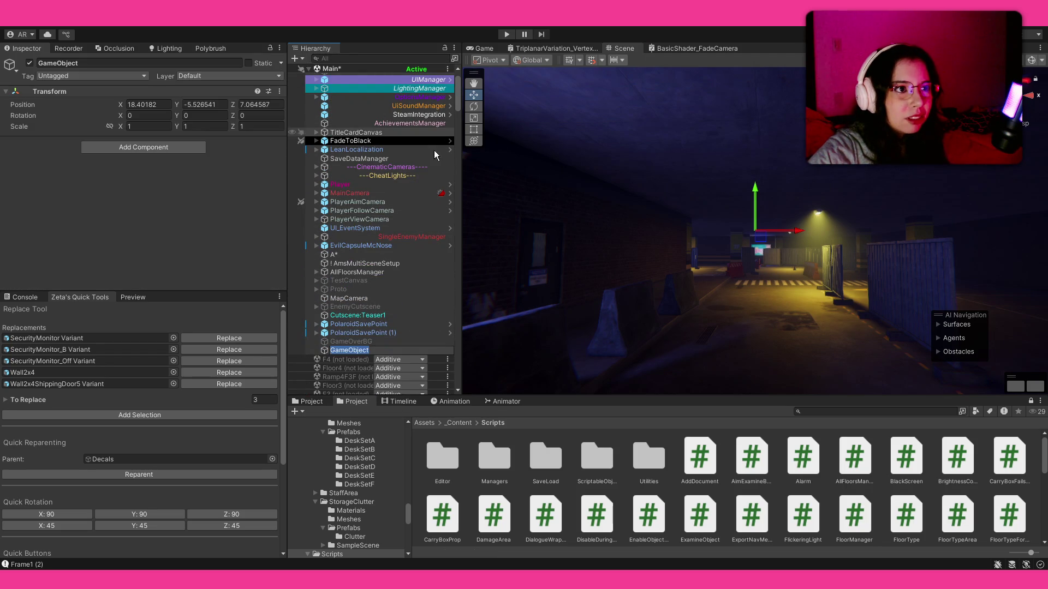
key("ctrl+z")
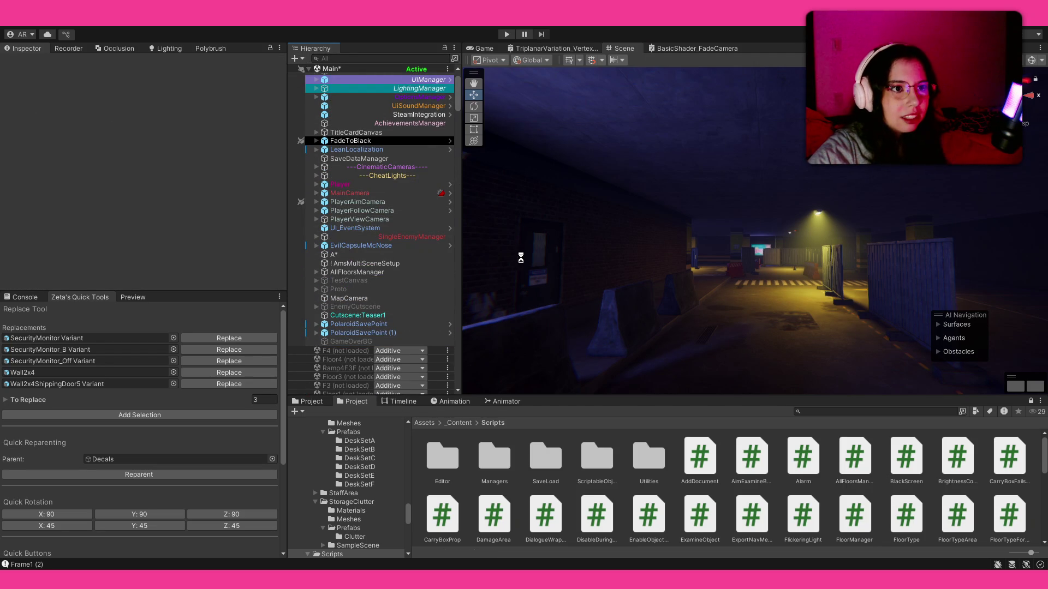
scroll(437, 286, "down", 6)
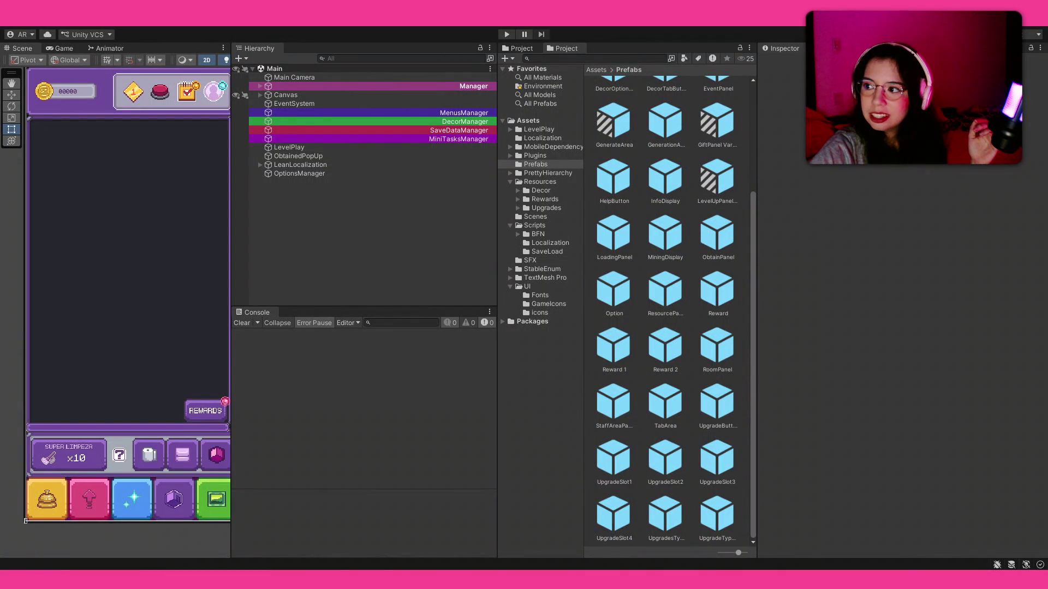
- Start play mode and switch the game language to English in the options
key("ctrl+p")
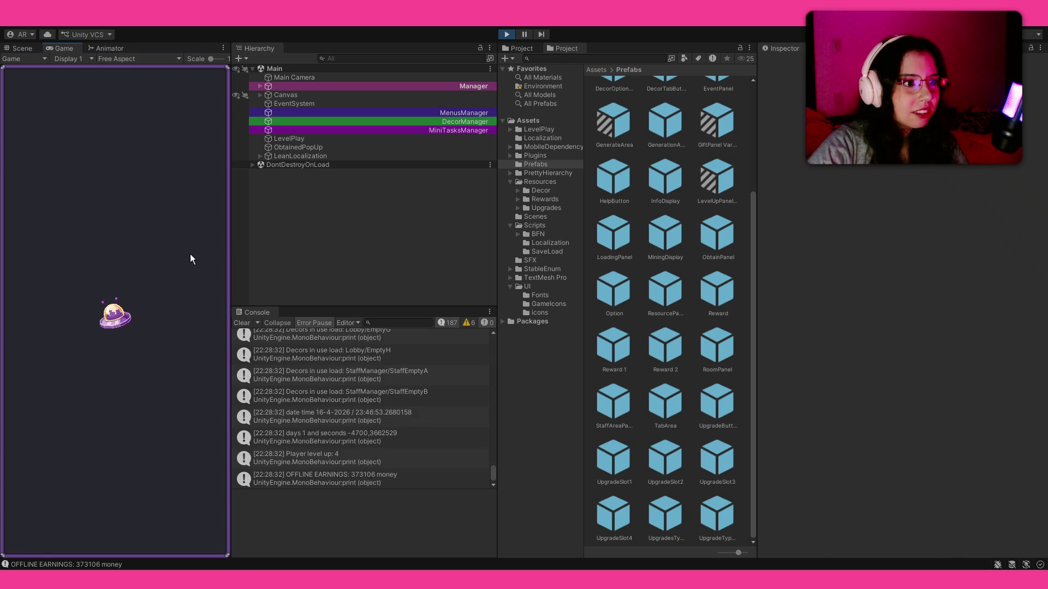
left_click(203, 90)
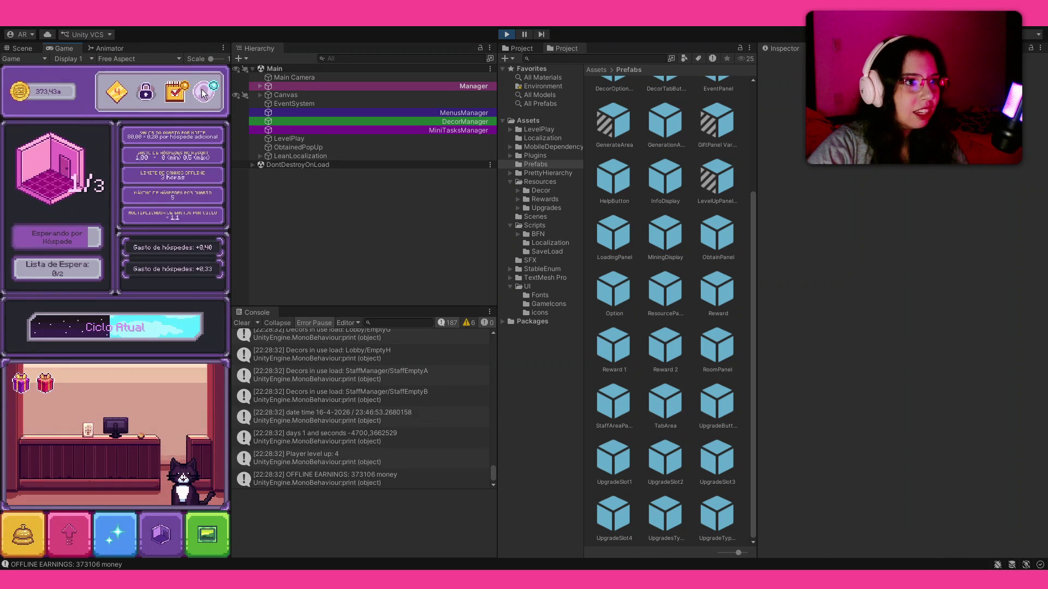
left_click(38, 533)
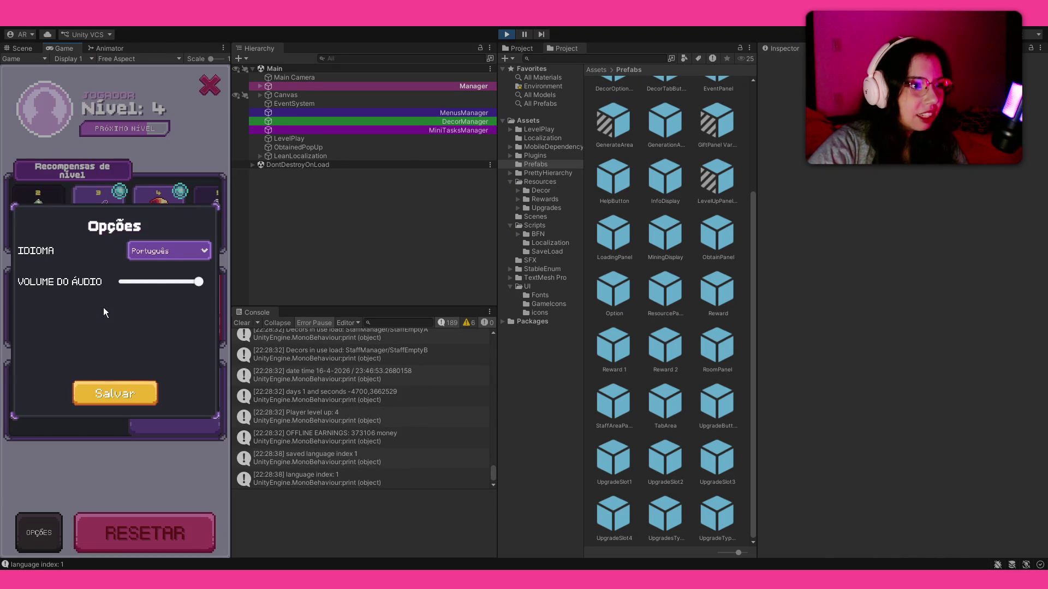
left_click(170, 251)
left_click(170, 268)
left_click(119, 394)
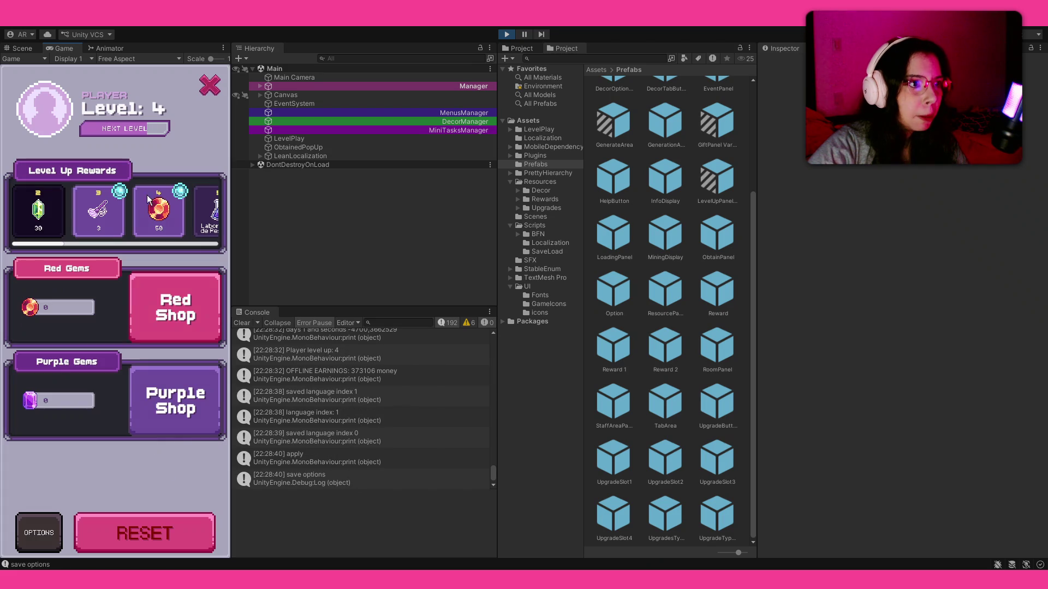
left_click(210, 85)
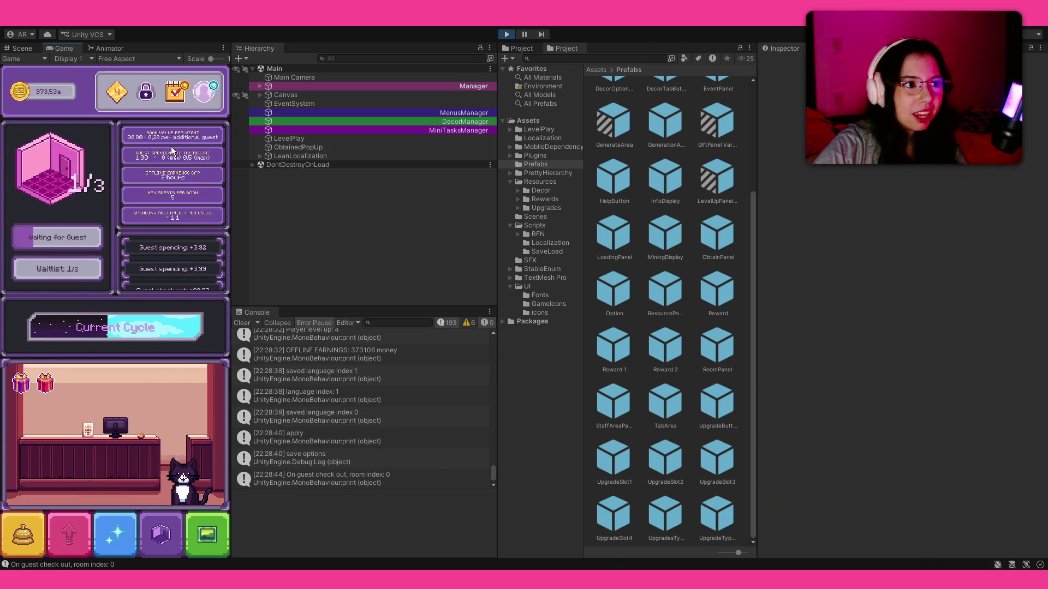
- Unlock Food & Dining for 1000 coins and upgrade the Vending Machine three times
left_click(175, 92)
left_click(206, 90)
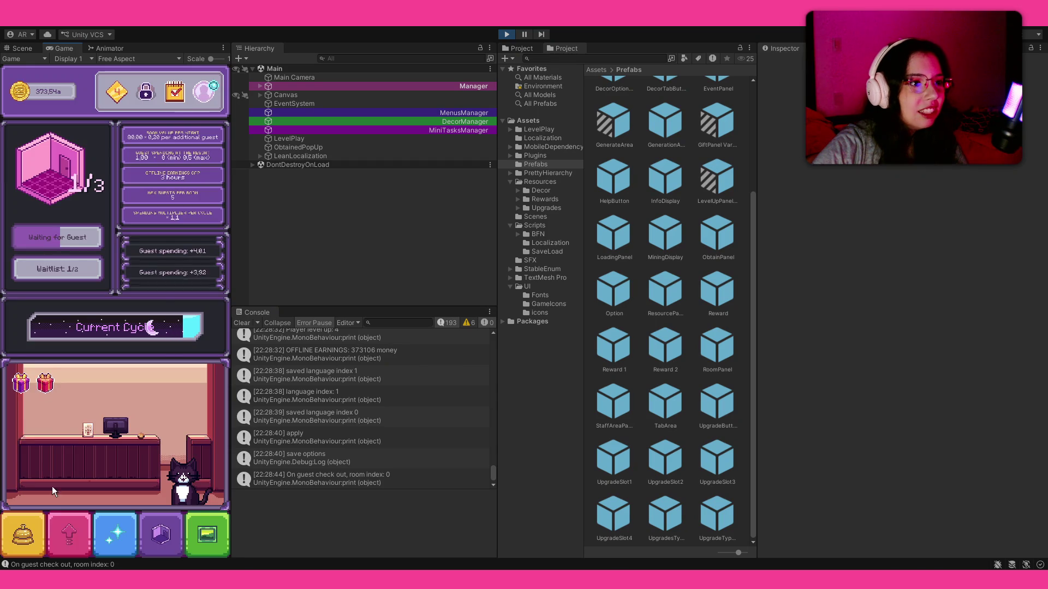
left_click(68, 534)
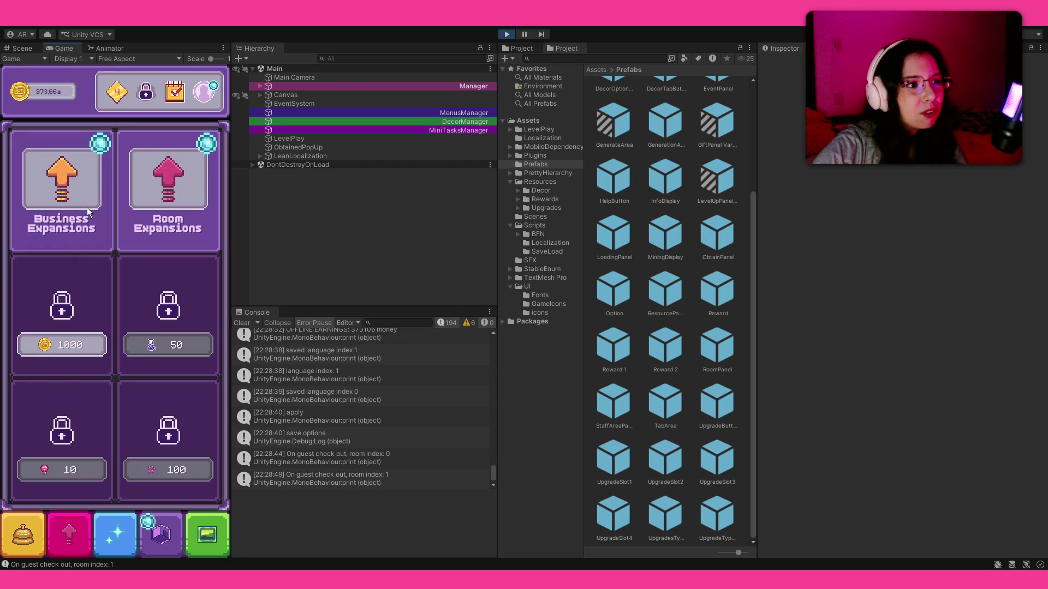
left_click(61, 344)
left_click(67, 328)
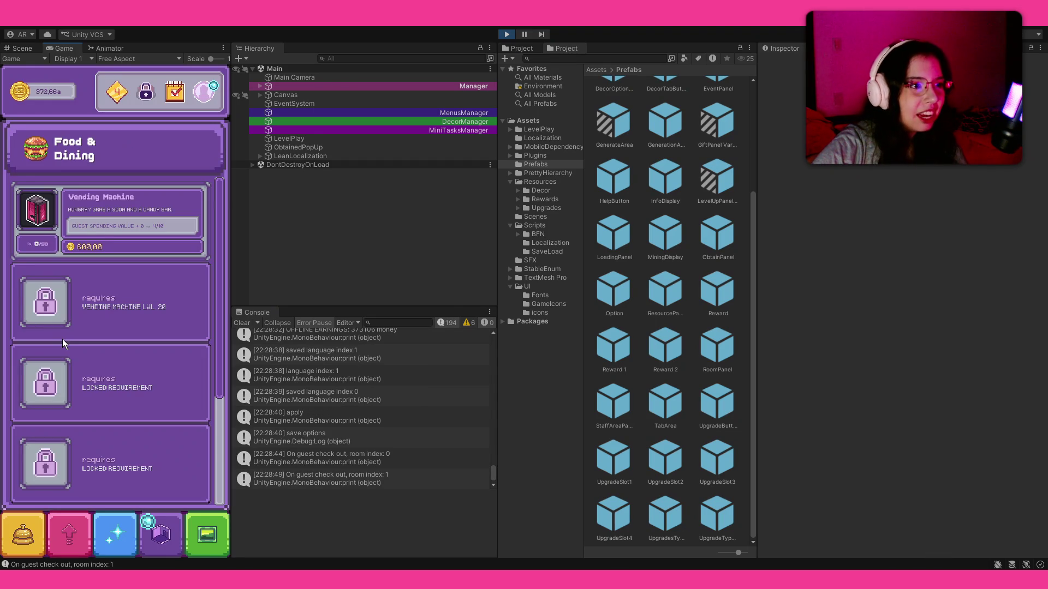
left_click(104, 243)
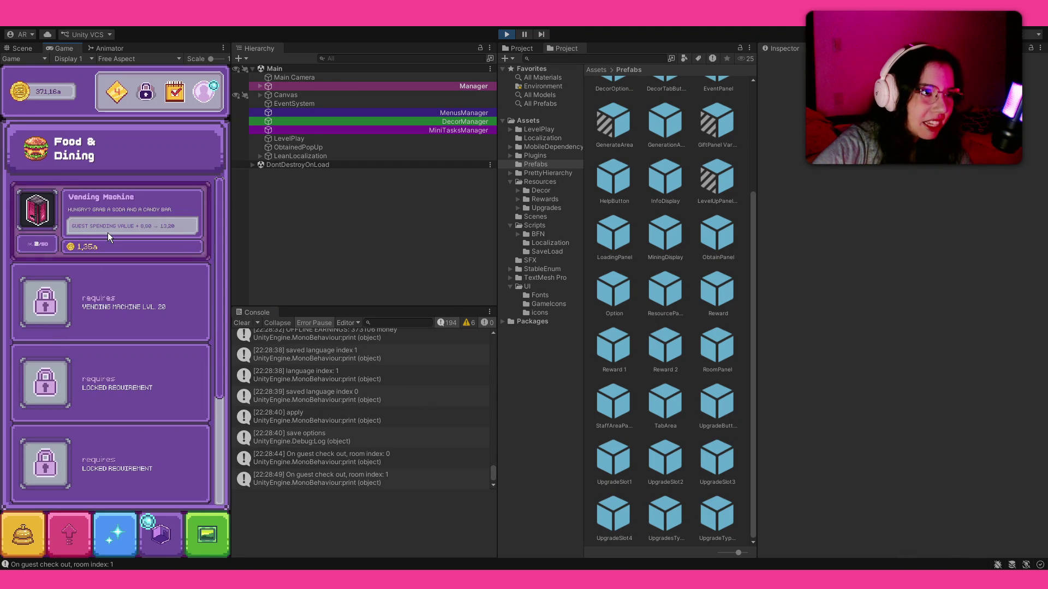
left_click(108, 233)
left_click(109, 232)
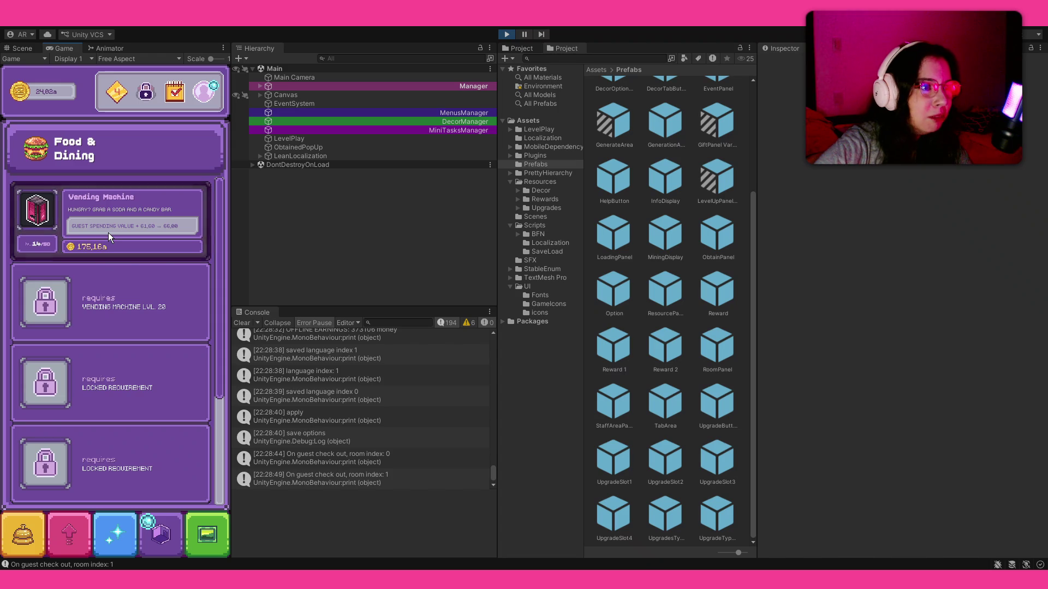
- Upgrade Air Conditioning, More Cycles and Room Upgrade to level 9, then reopen Food & Dining
left_click(65, 527)
left_click(199, 250)
left_click(97, 304)
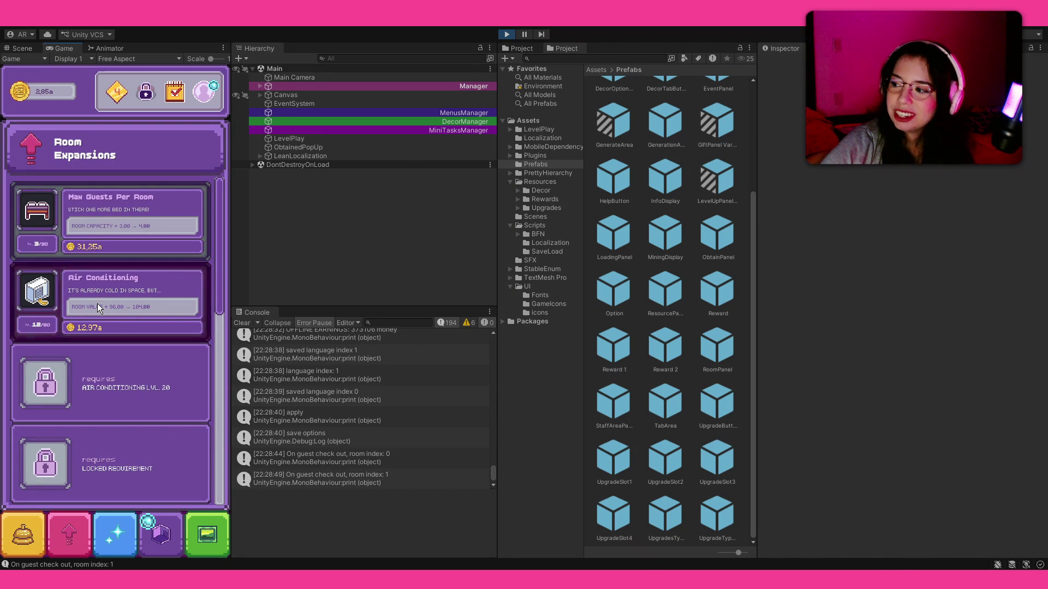
left_click(152, 521)
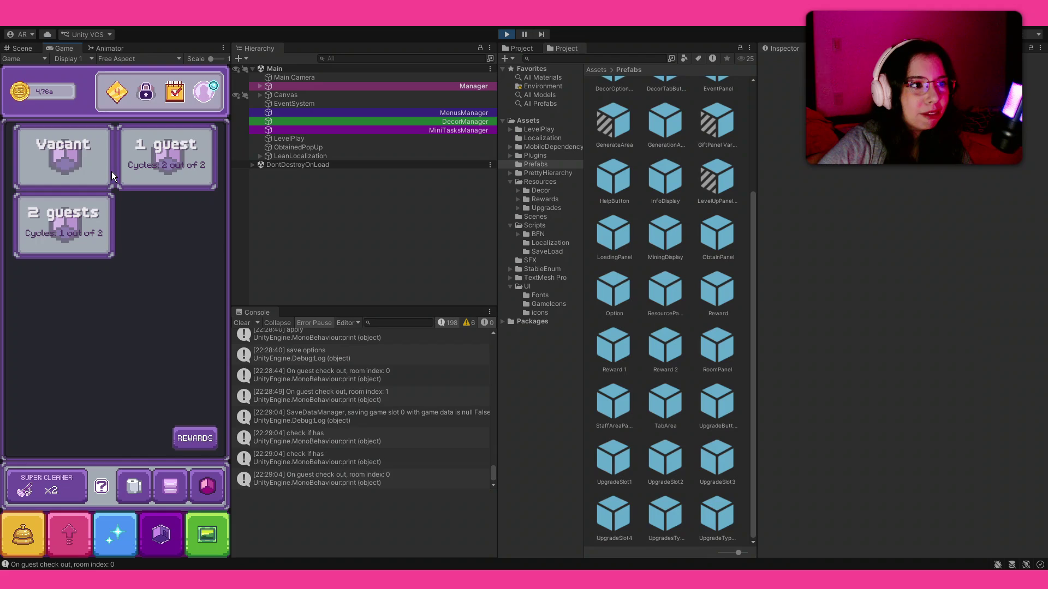
left_click(86, 536)
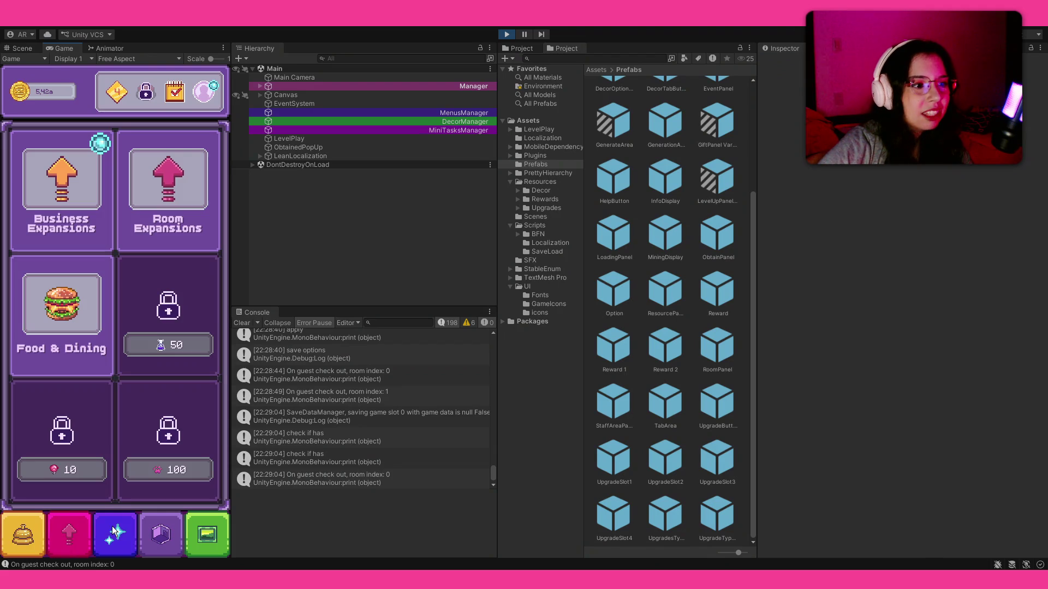
left_click(93, 203)
left_click(139, 374)
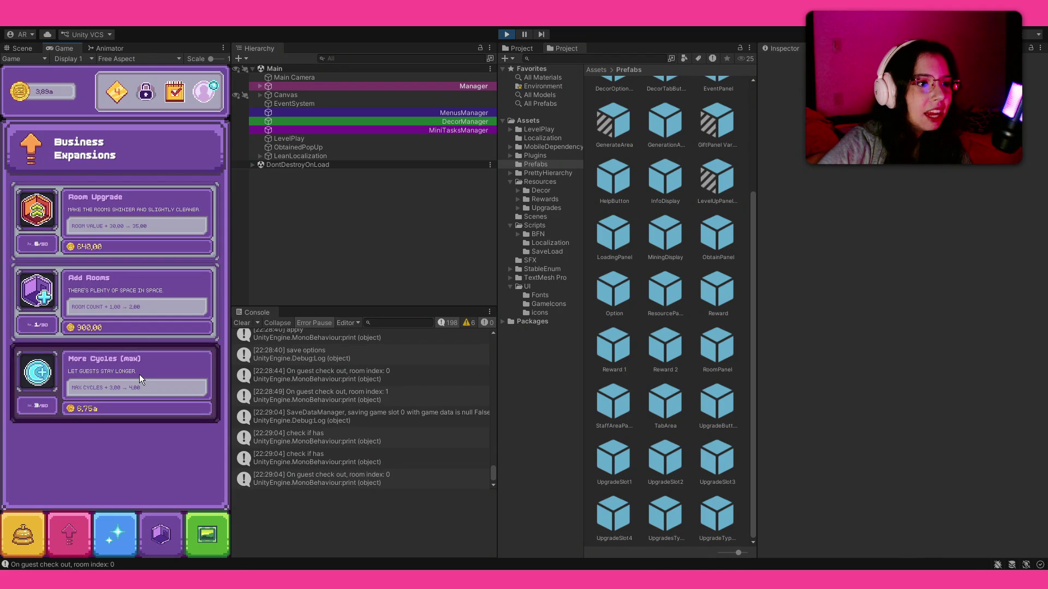
left_click(140, 222)
left_click(141, 222)
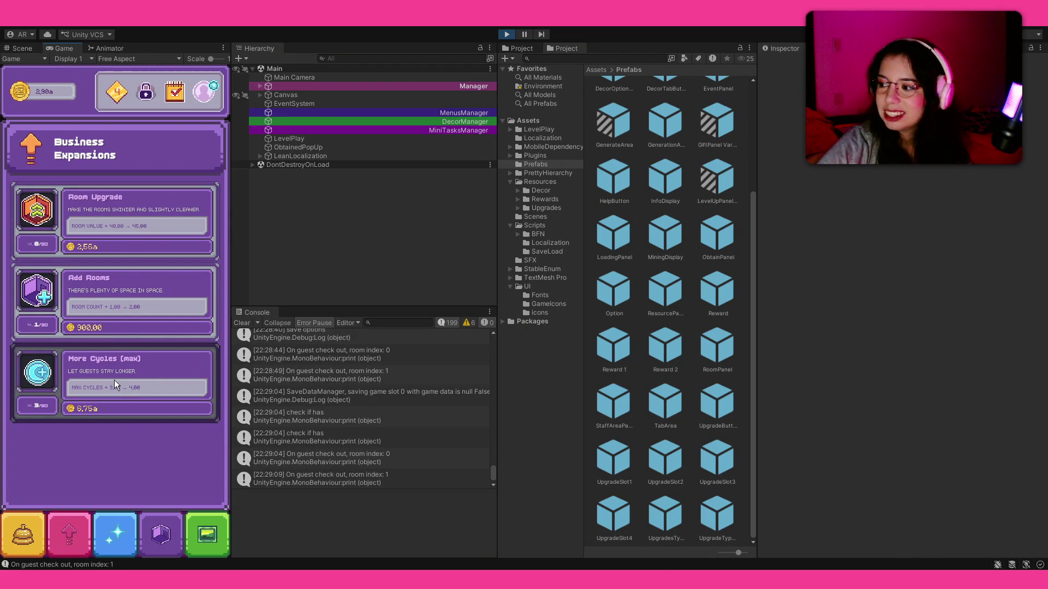
left_click(118, 248)
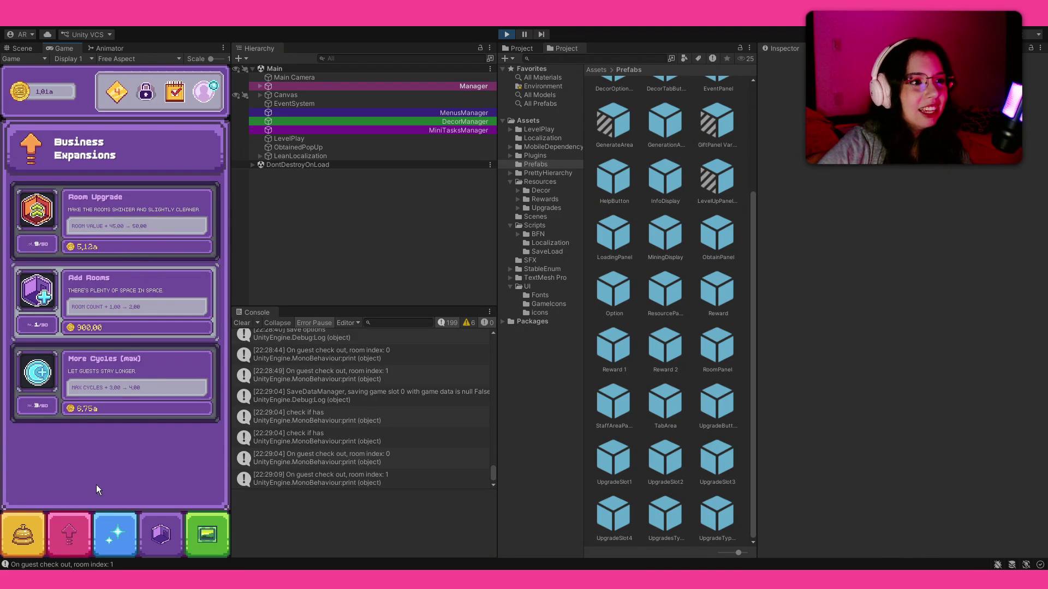
left_click(74, 553)
left_click(85, 312)
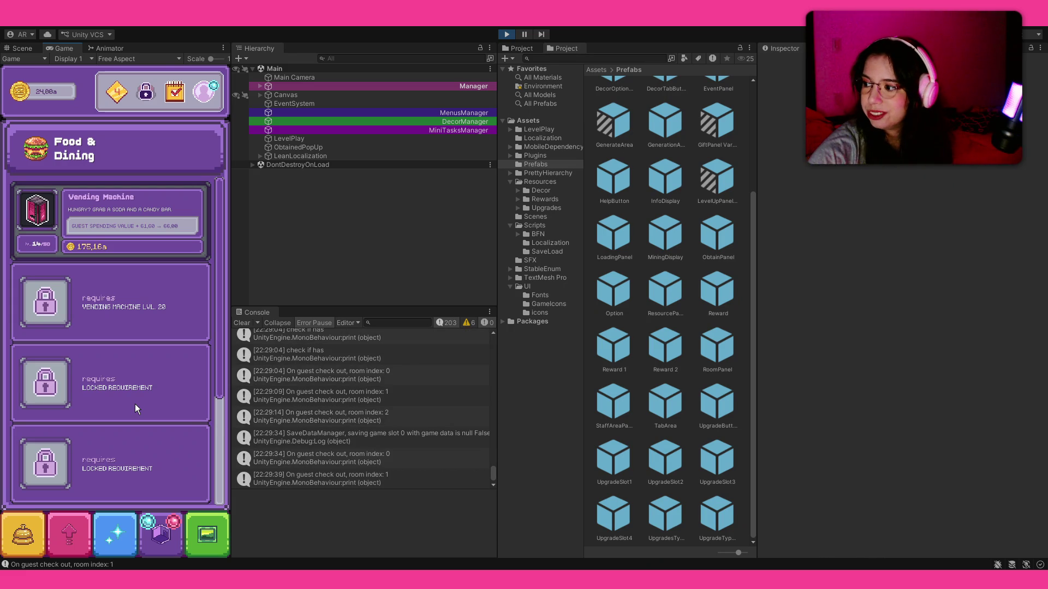
- Collect the room gem reward, clean the dirty room, and buy Room Upgrade to level 11
left_click(161, 535)
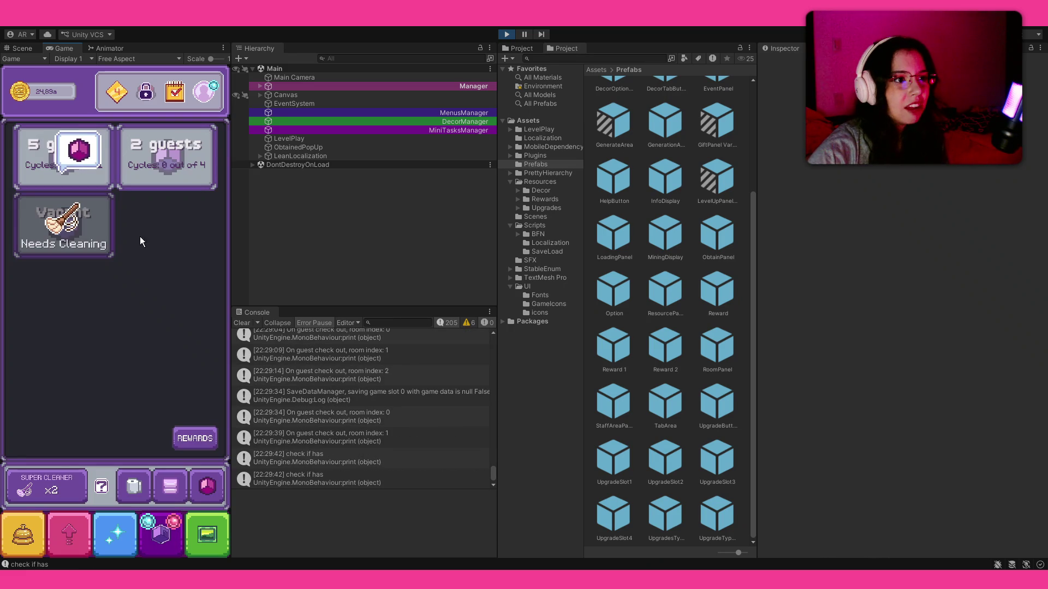
left_click(82, 132)
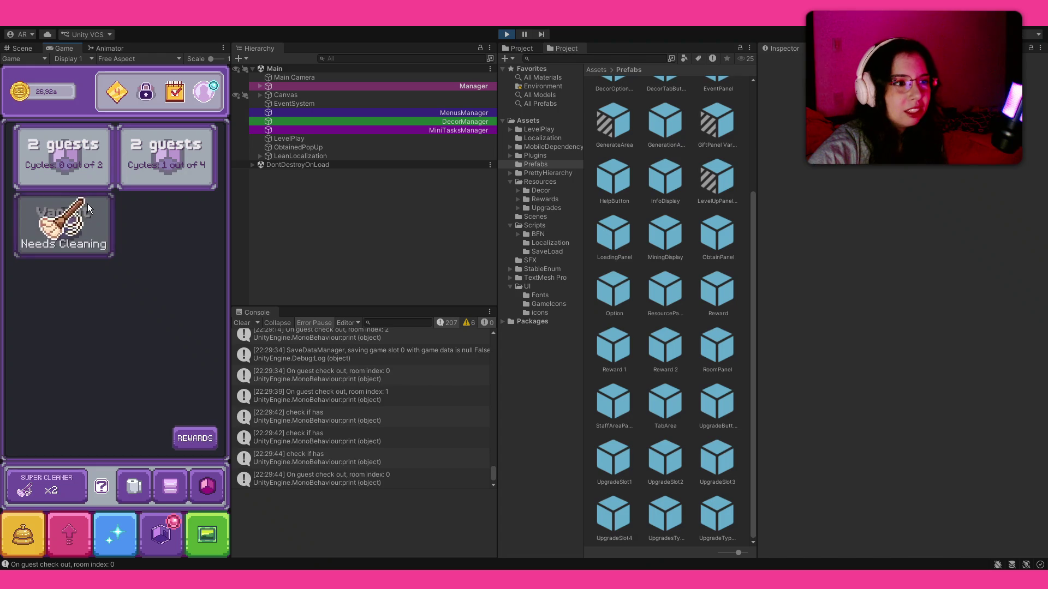
left_click(106, 530)
left_click(82, 527)
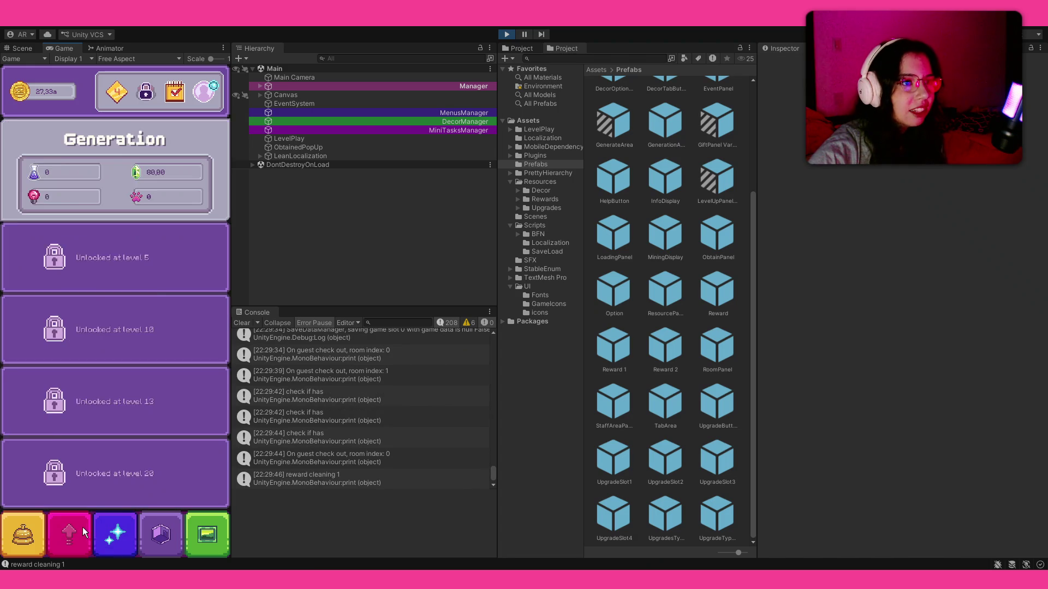
left_click(115, 533)
left_click(188, 222)
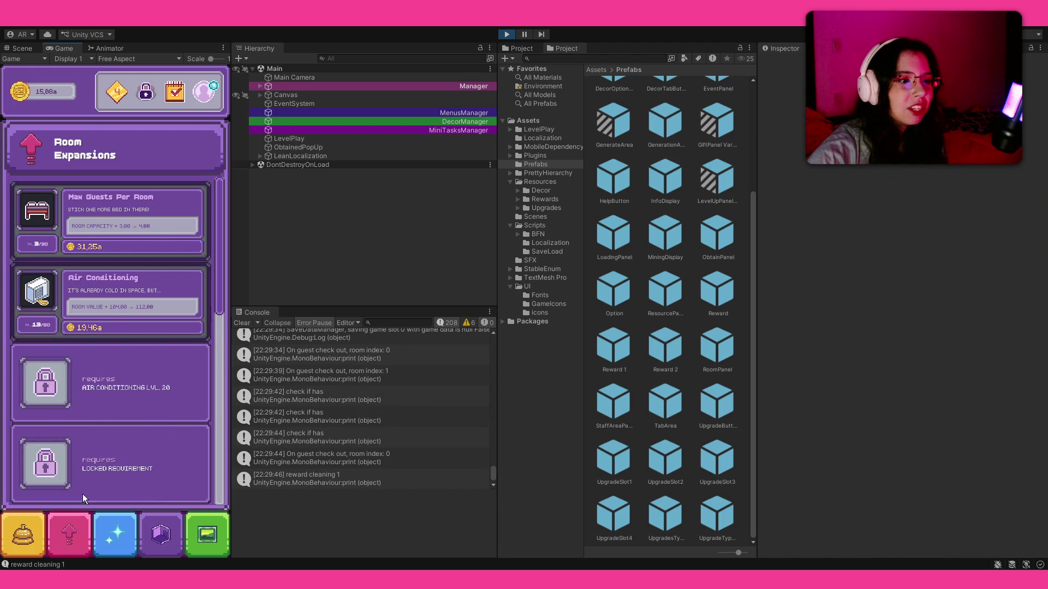
left_click(82, 528)
left_click(94, 221)
left_click(119, 229)
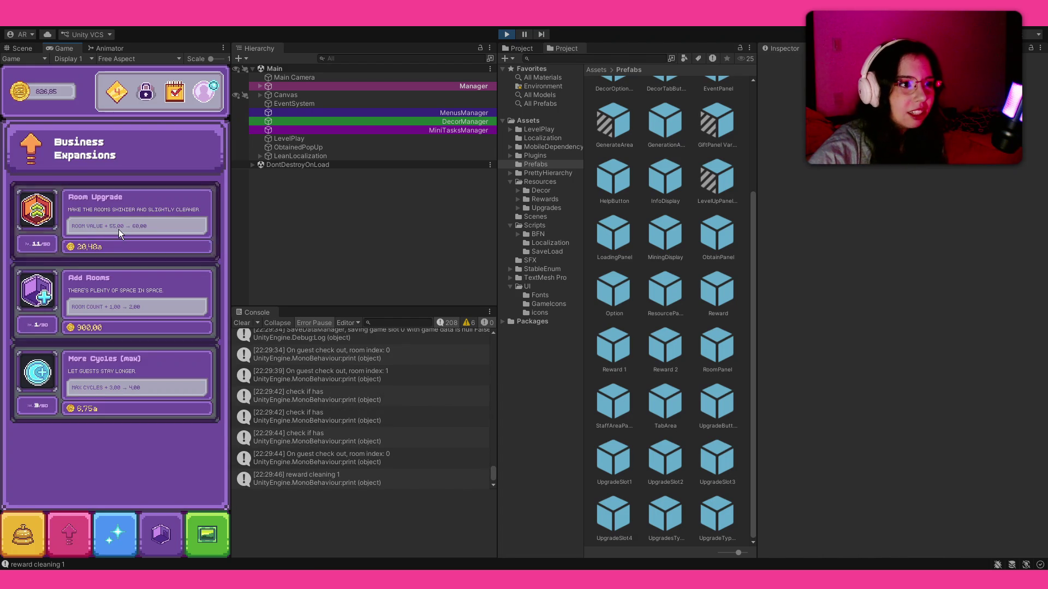
left_click(119, 229)
left_click(36, 521)
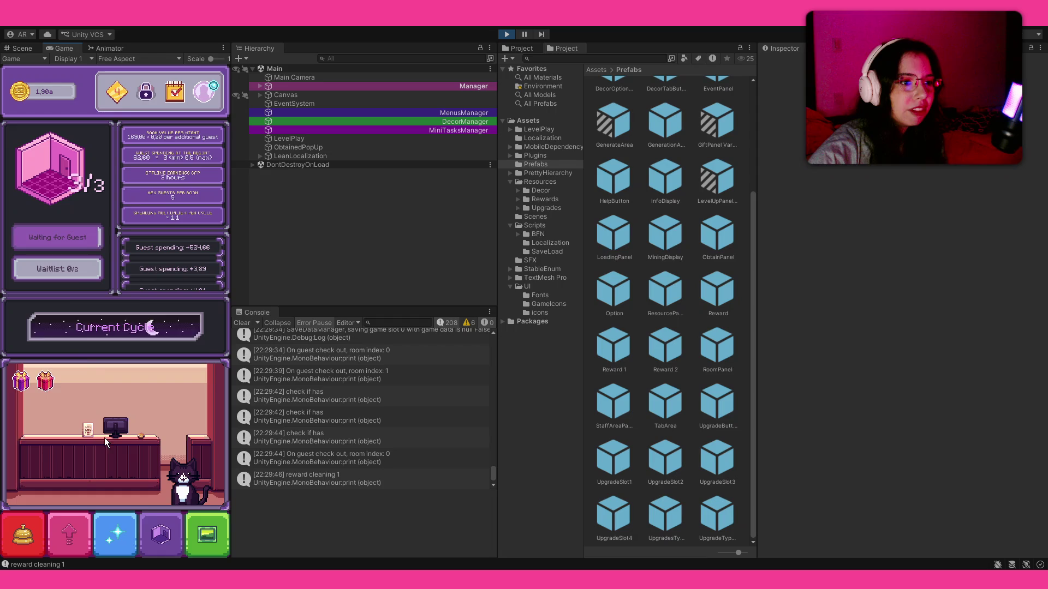
- In Decorations, try a red cap and a straw hat on the cat
left_click(201, 536)
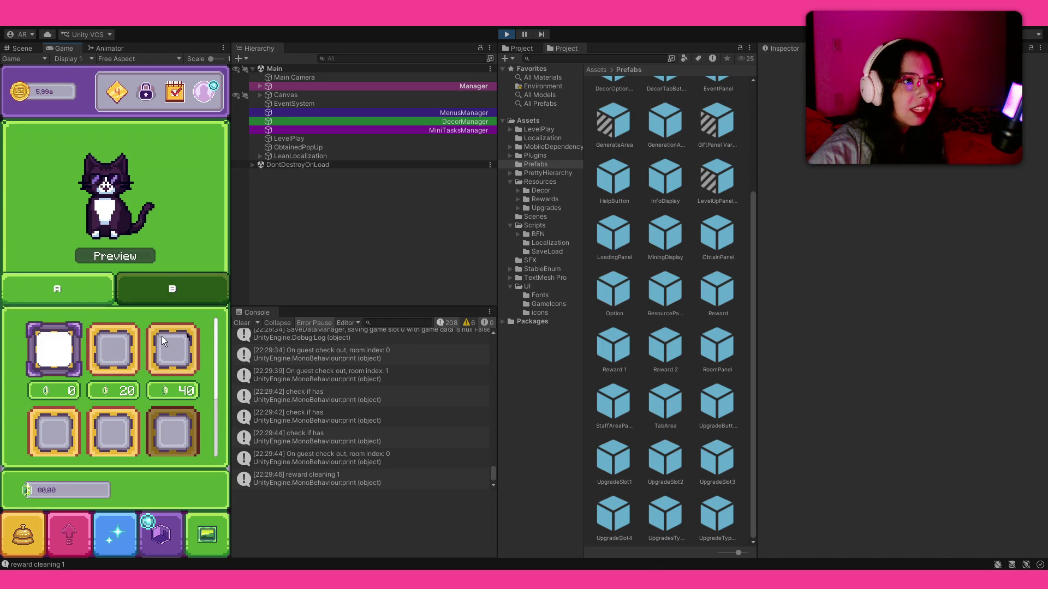
scroll(115, 393, "down", 2)
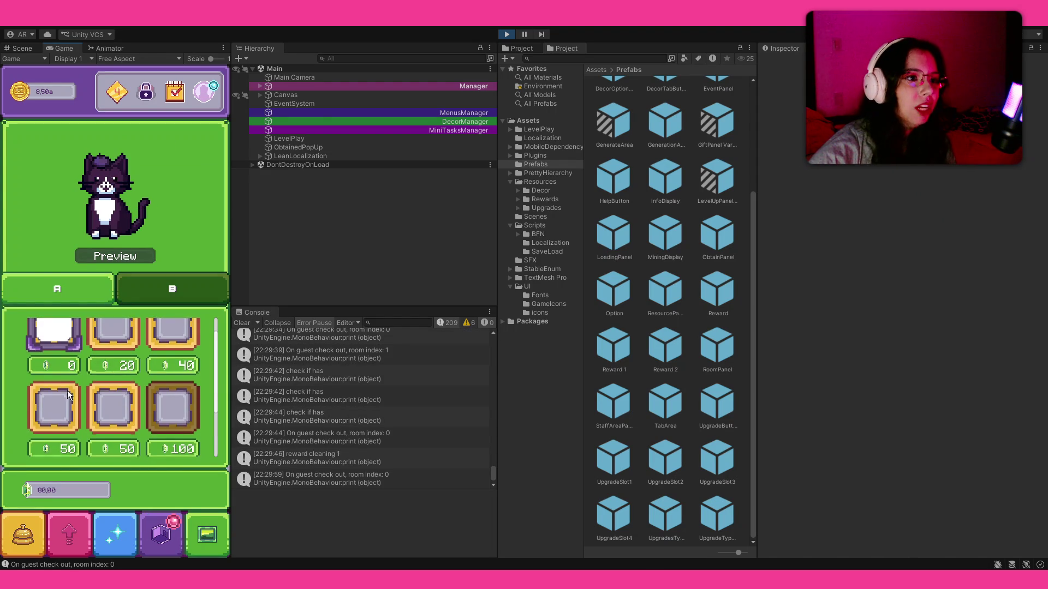
left_click(115, 404)
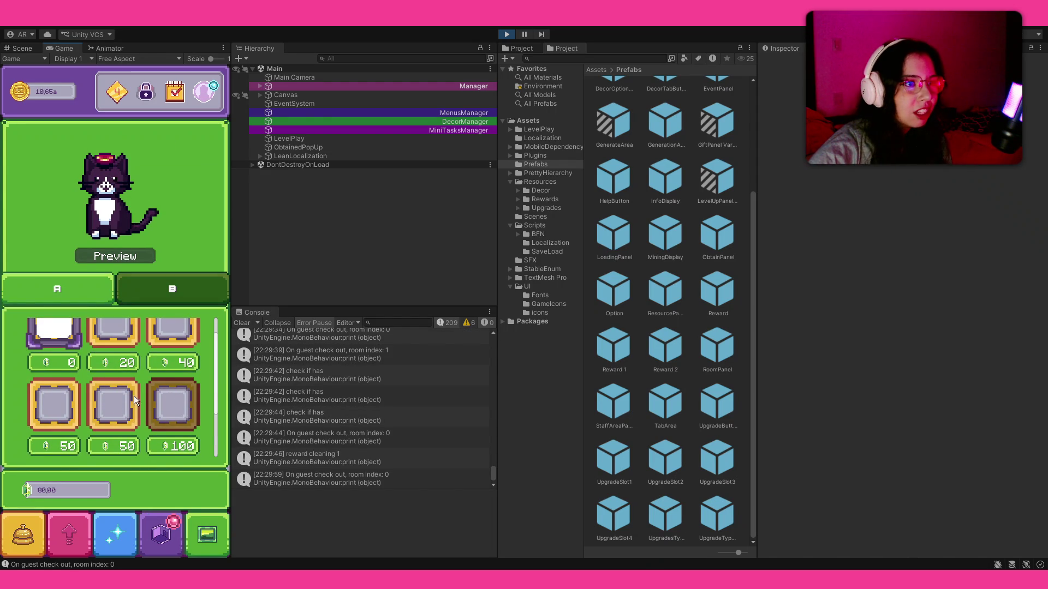
scroll(115, 387, "down", 3)
left_click(116, 401)
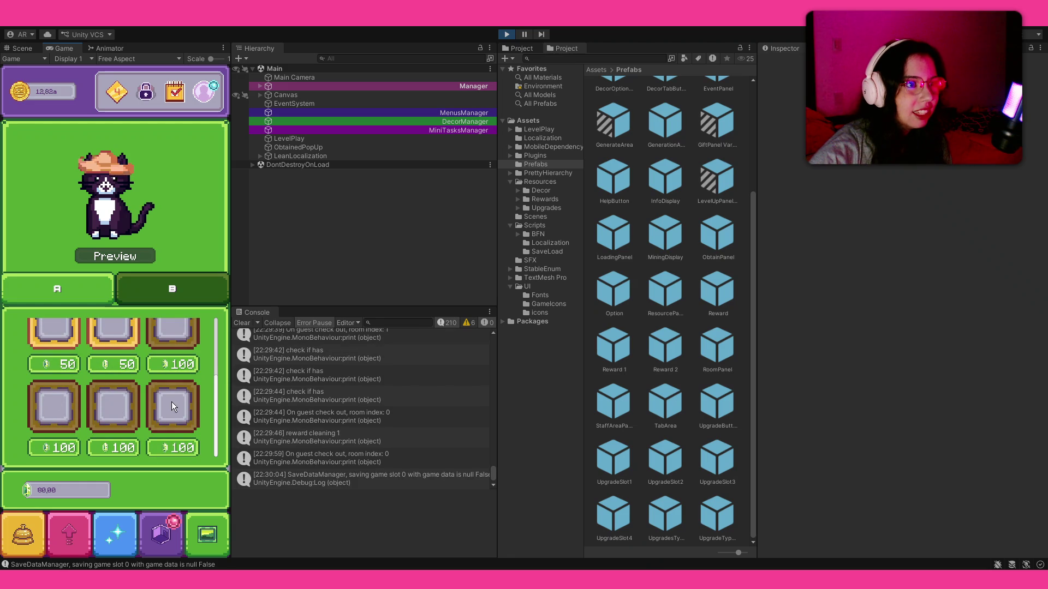
- Try collar items on the cat: red bow, red necktie and pink bow
left_click(171, 402)
left_click(88, 288)
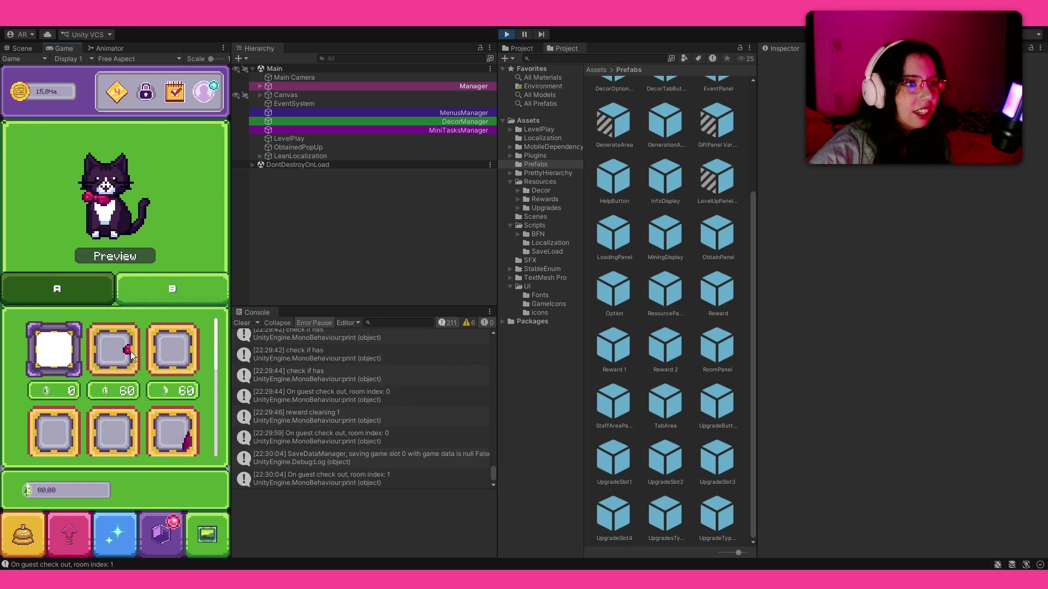
left_click(161, 422)
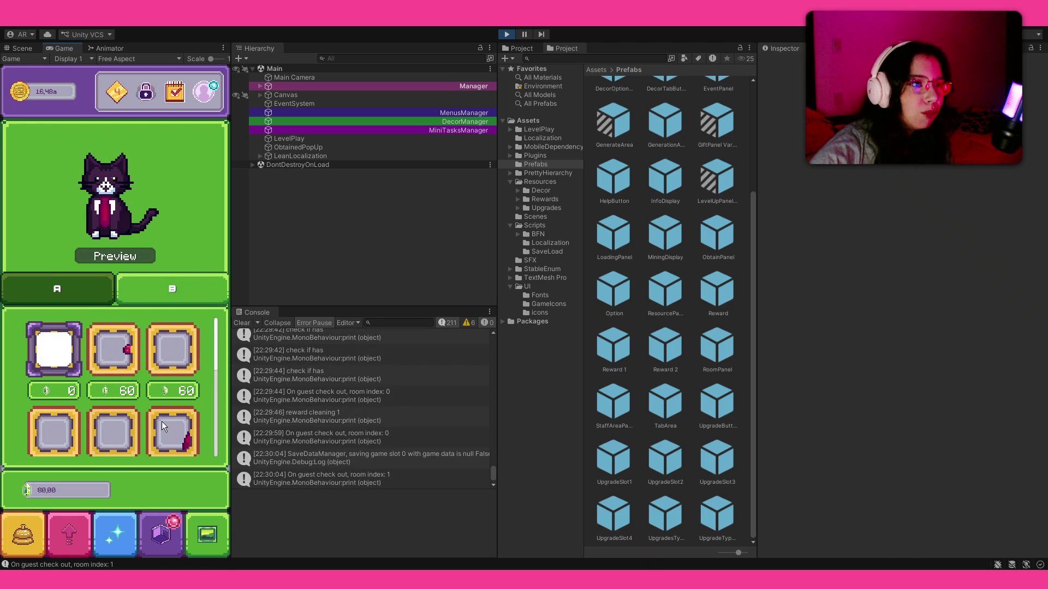
scroll(101, 364, "down", 2)
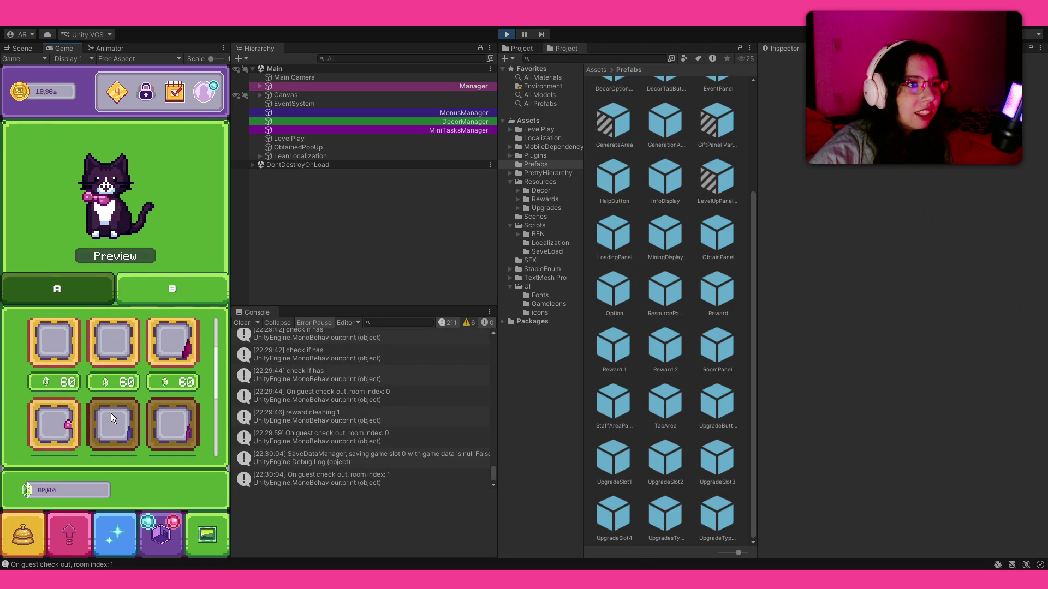
left_click(111, 413)
- Try a magenta cape, a striped outfit and the 300-priced outfit on the cat
left_click(164, 418)
scroll(109, 358, "down", 2)
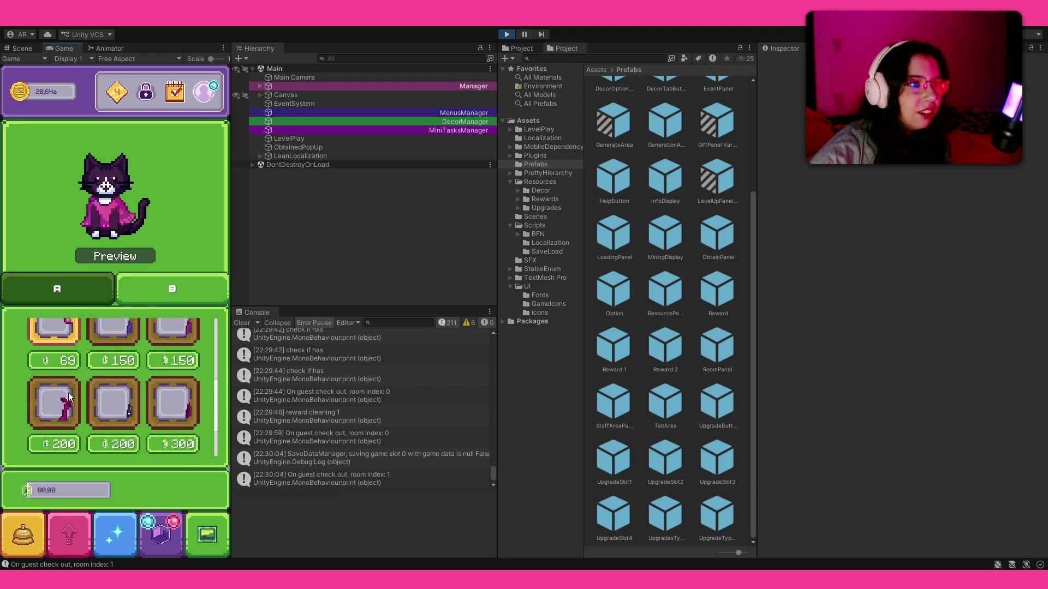
scroll(82, 393, "down", 1)
left_click(114, 394)
left_click(176, 390)
scroll(99, 387, "down", 3)
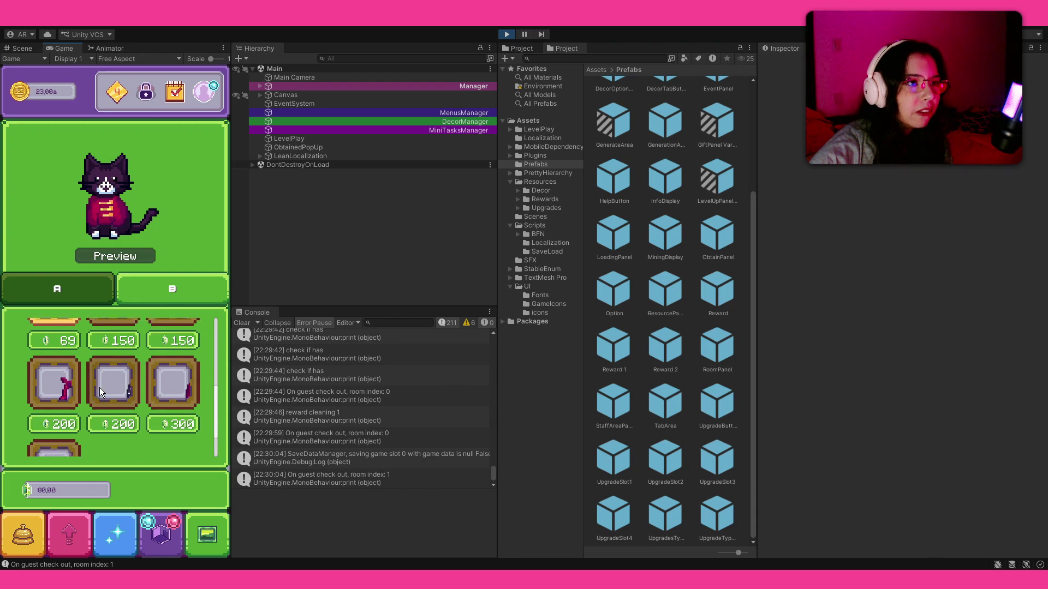
left_click(87, 291)
- In the Lobby decorations, preview several new lobby wall colours
left_click(208, 535)
left_click(109, 195)
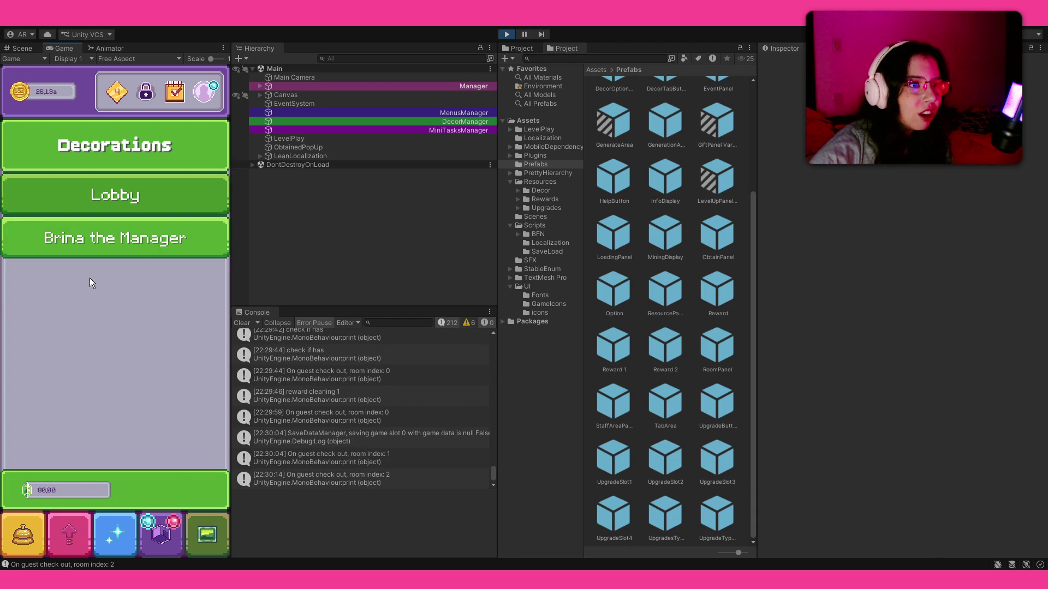
left_click(189, 363)
left_click(172, 420)
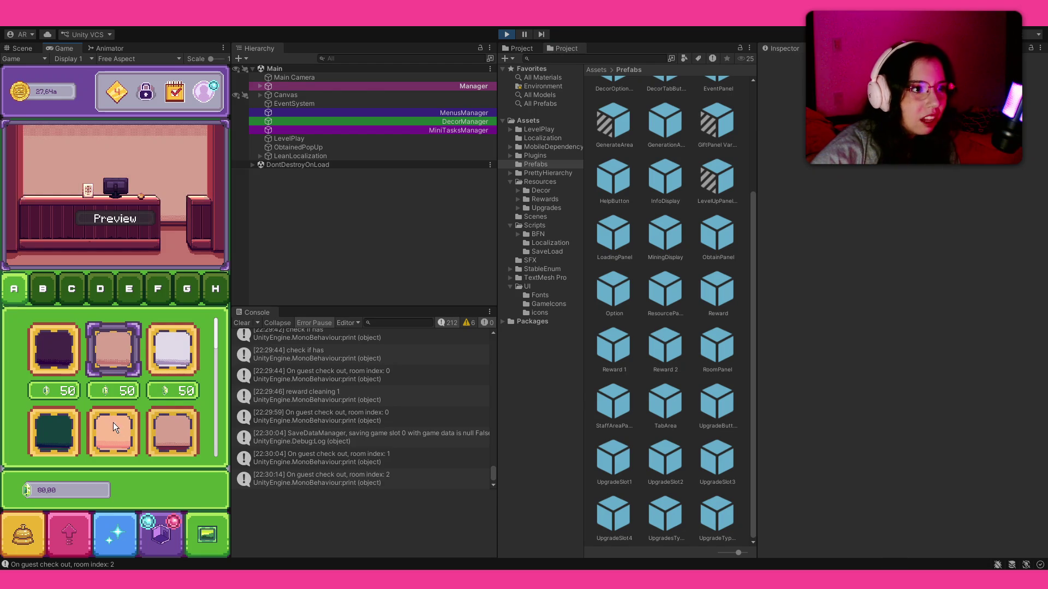
scroll(113, 423, "down", 3)
left_click(114, 416)
- Preview counter styles: light pink, dark and blue-purple
left_click(164, 420)
scroll(107, 370, "down", 3)
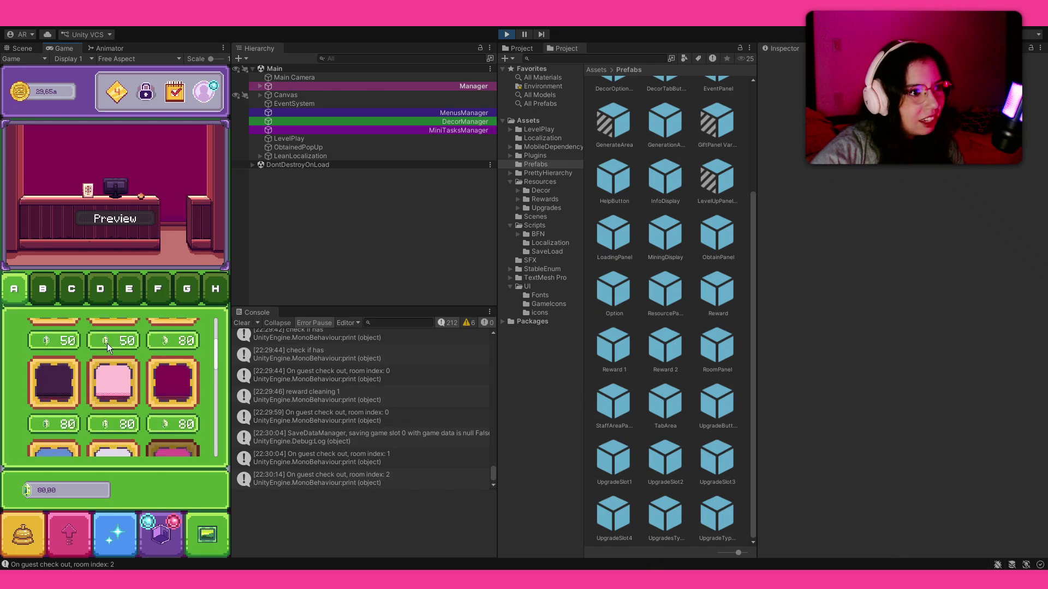
left_click(65, 288)
left_click(118, 351)
left_click(176, 415)
left_click(114, 431)
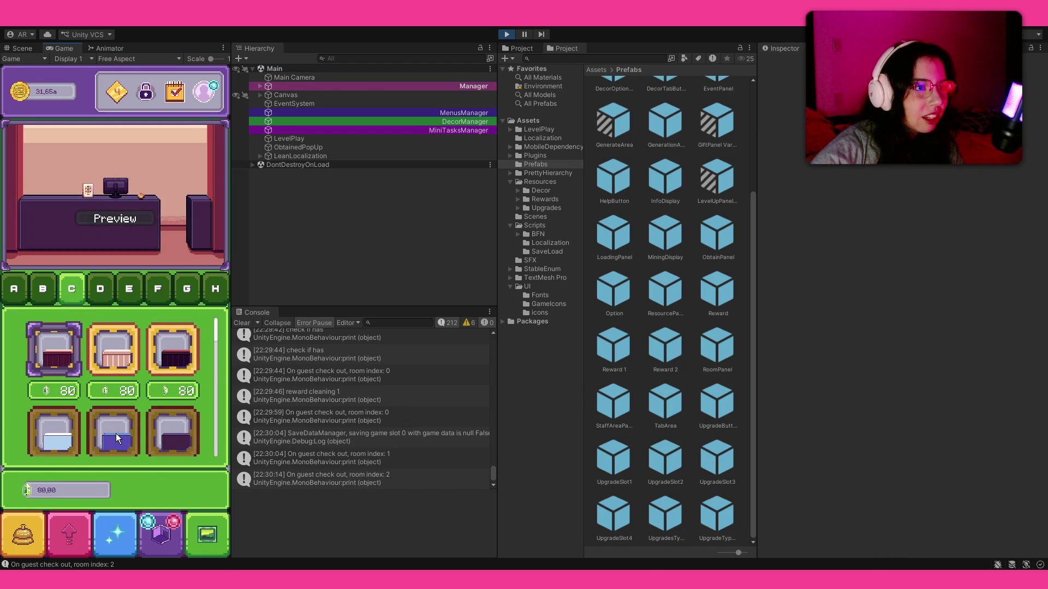
scroll(138, 358, "down", 3)
scroll(138, 358, "down", 3)
- Preview pink and blue aquarium counters, ending on the aquarium counter with white trim
left_click(168, 372)
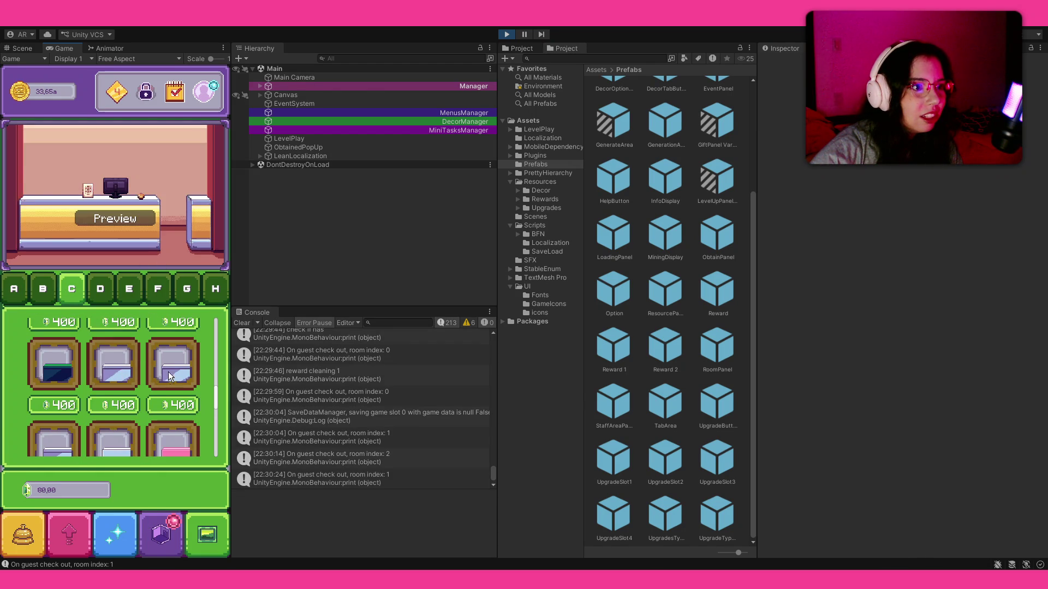
left_click(136, 408)
scroll(135, 408, "down", 3)
scroll(147, 364, "down", 3)
left_click(146, 365)
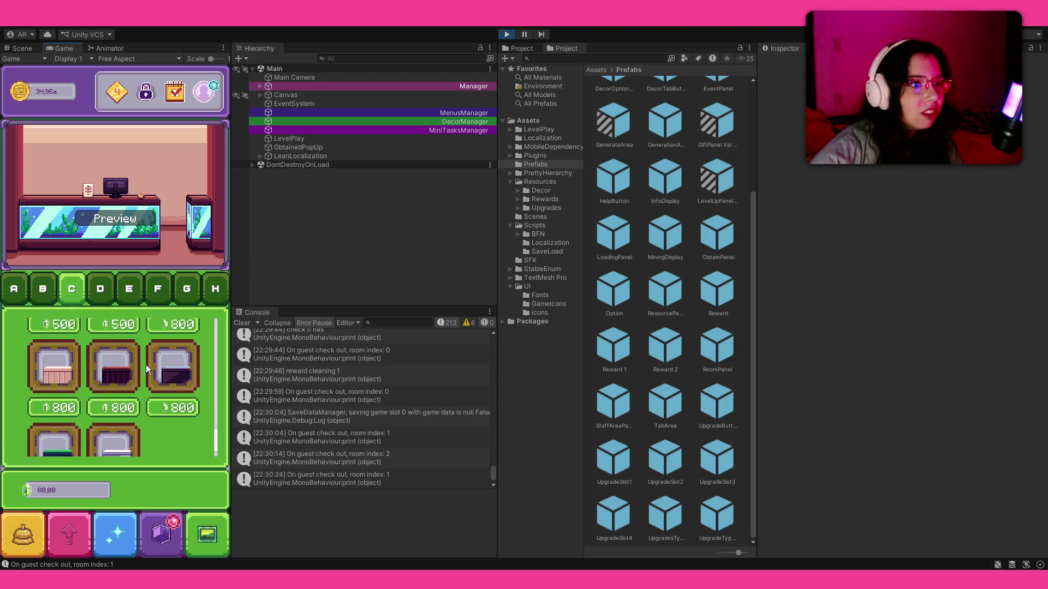
left_click(168, 371)
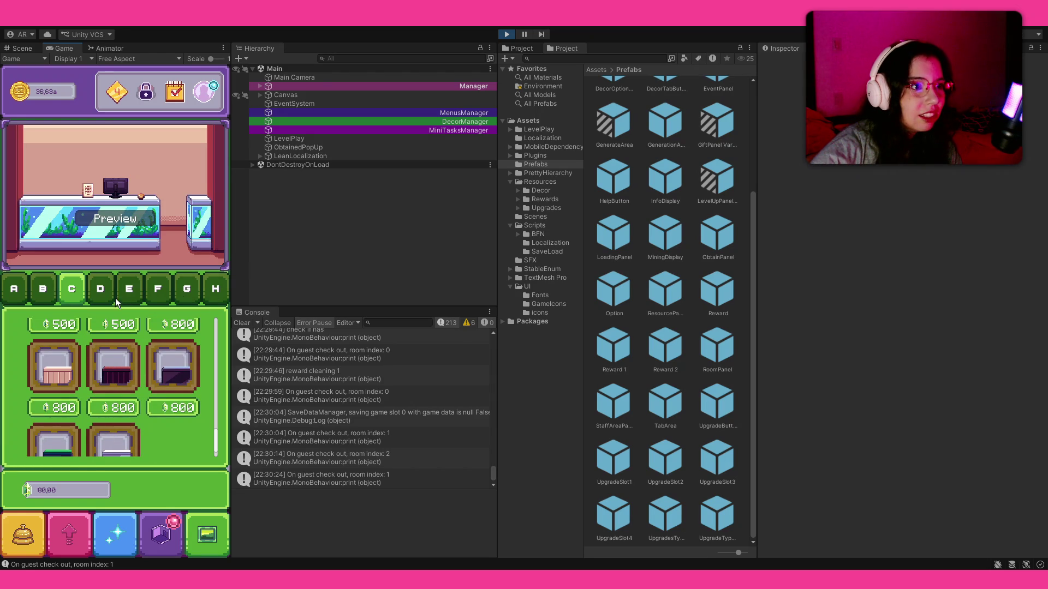
- Put sparkly blue curtains on the lobby's side windows
left_click(103, 291)
left_click(161, 373)
scroll(172, 349, "down", 2)
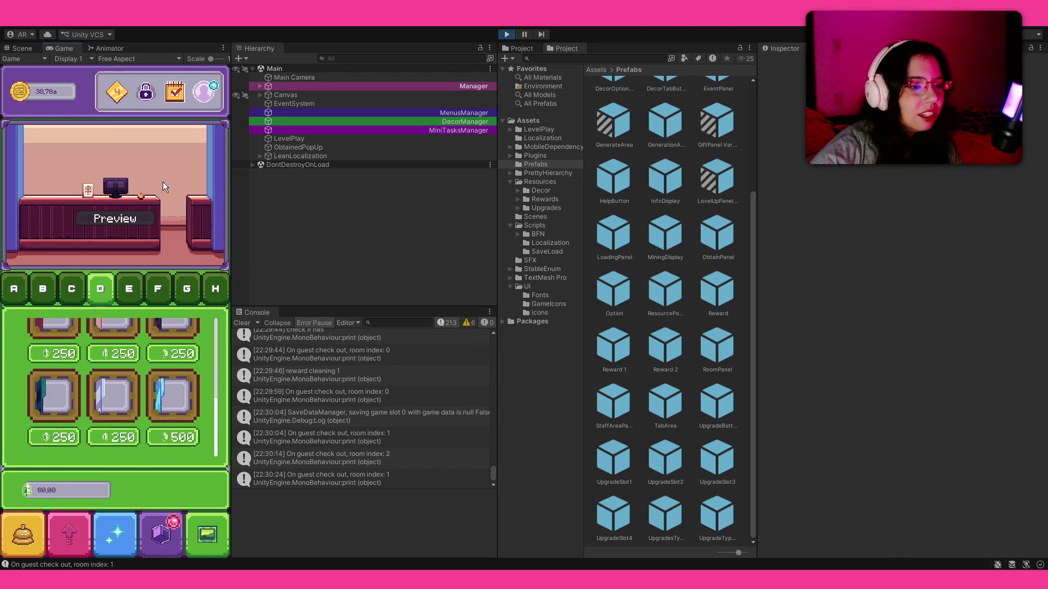
scroll(157, 381, "up", 1)
left_click(158, 385)
- Try several back wall designs and settle on one wide starry window
left_click(132, 293)
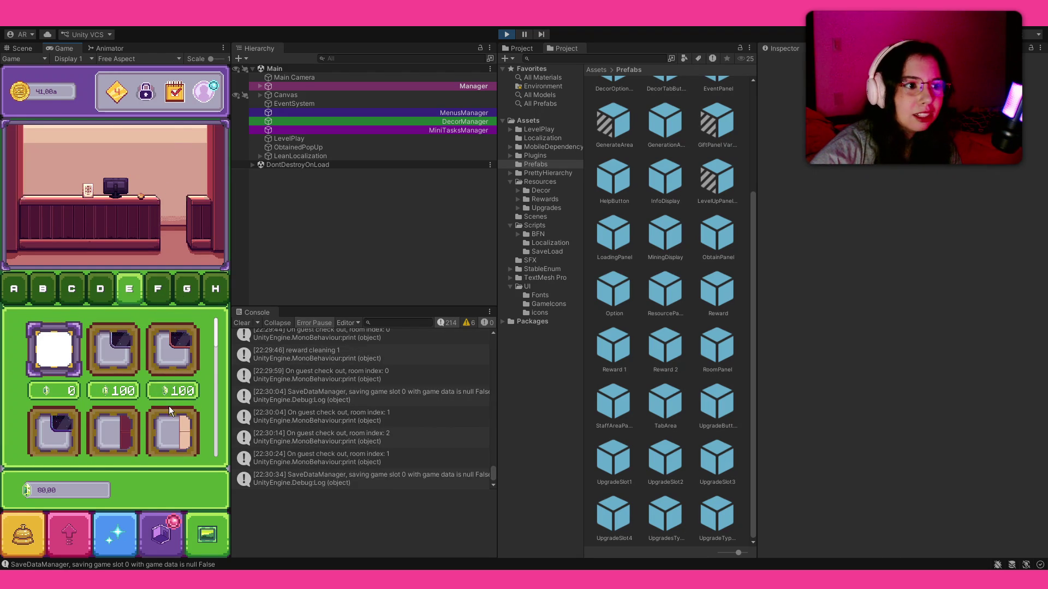
left_click(130, 428)
left_click(93, 427)
scroll(106, 339, "up", 1)
scroll(105, 340, "down", 1)
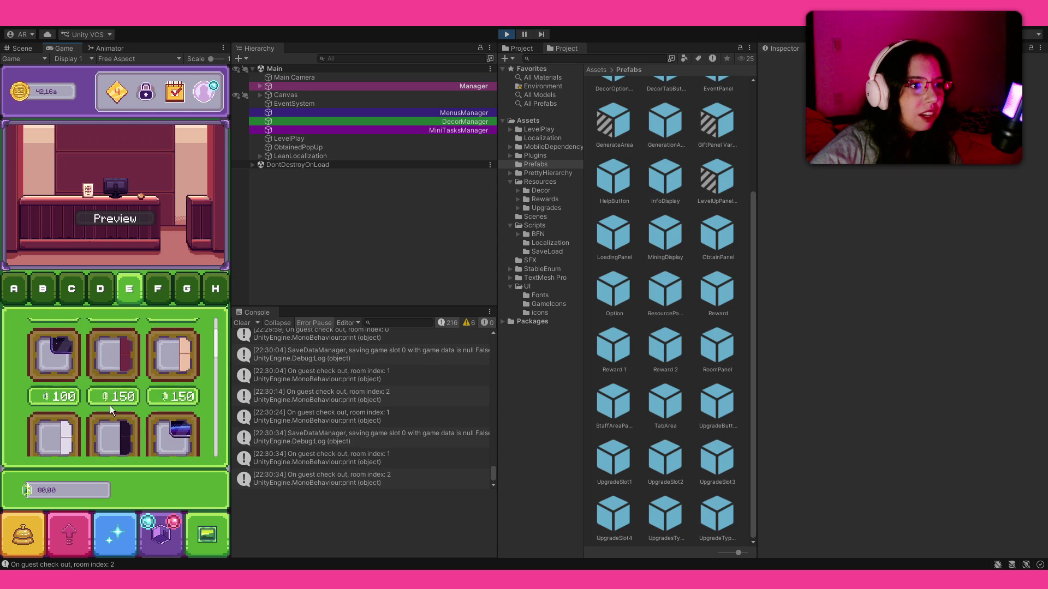
left_click(110, 418)
left_click_drag(119, 438, 142, 259)
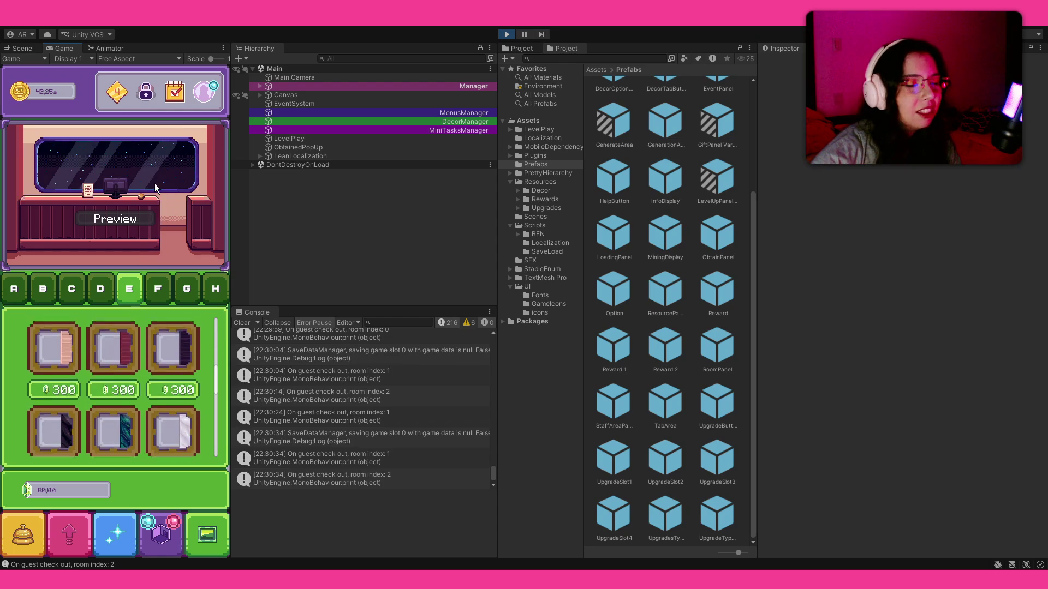
scroll(118, 387, "down", 1)
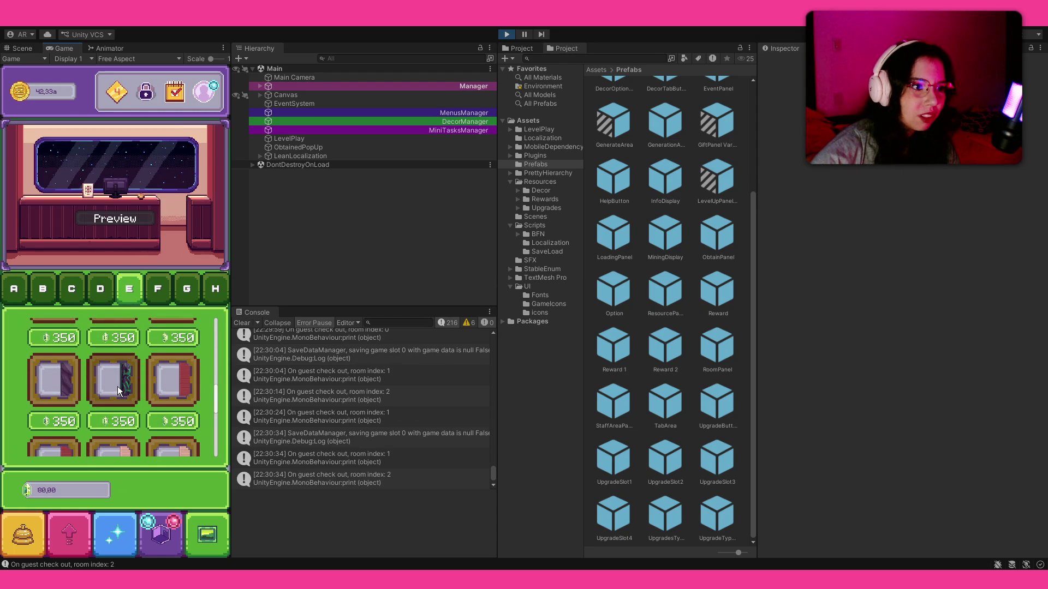
left_click(116, 356)
scroll(133, 396, "down", 3)
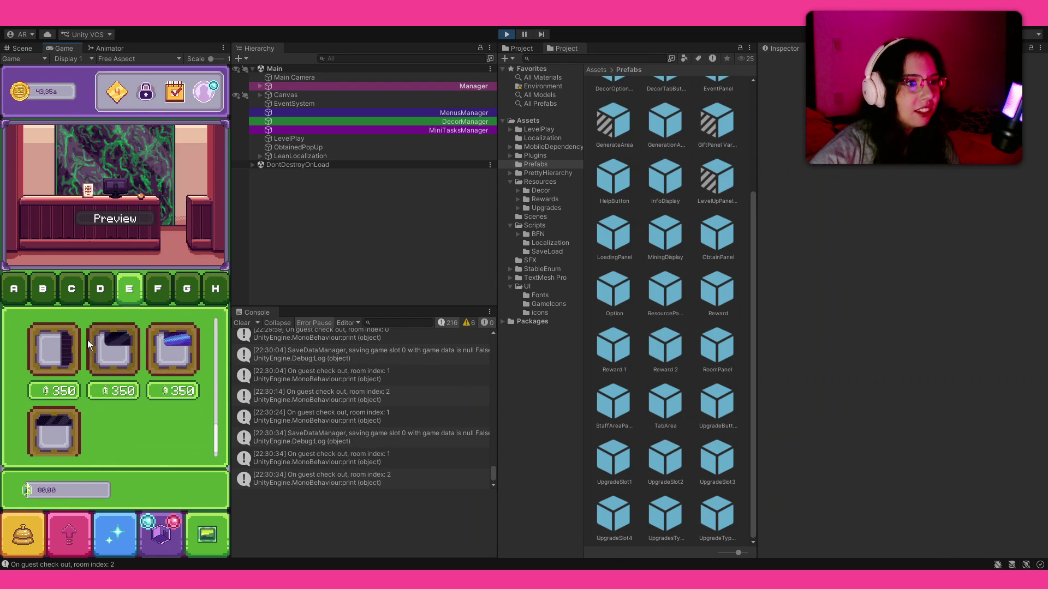
left_click(114, 356)
left_click(66, 415)
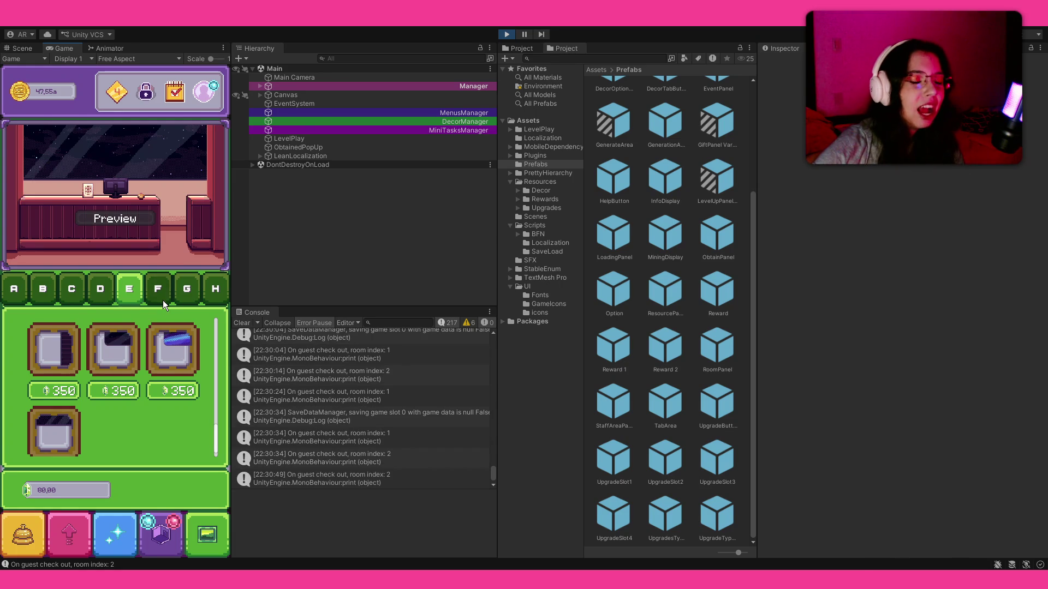
- Swap the table plant for a potted flower, add a large floor plant, and return to guest rooms
left_click(163, 299)
left_click(127, 345)
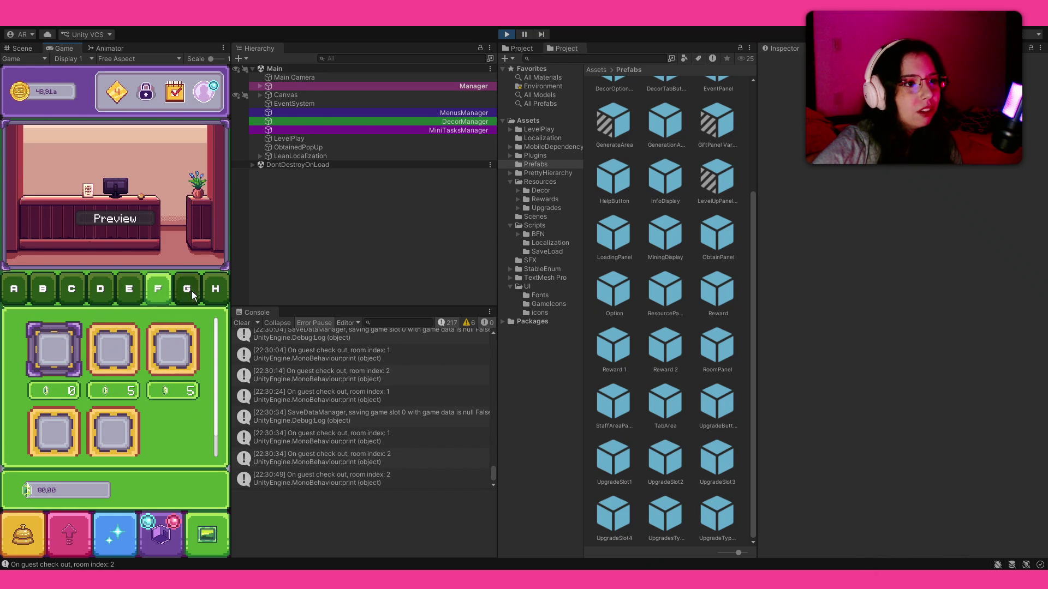
left_click(188, 289)
left_click(113, 349)
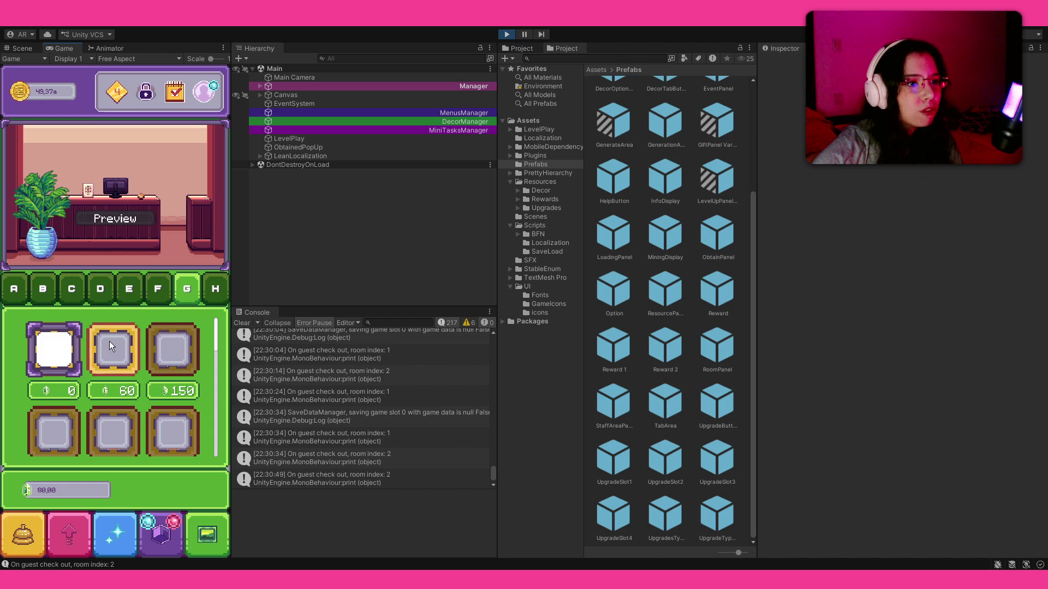
left_click(116, 436)
left_click(51, 533)
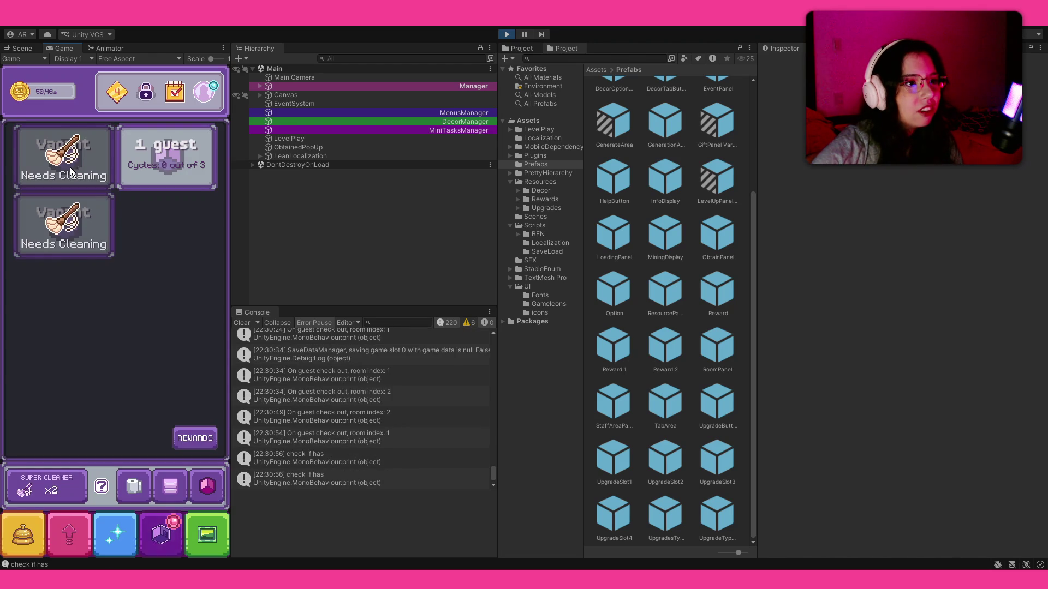
- Clean the dirty rooms with the Super Cleaner and claim the level rewards for red gems
left_click(113, 530)
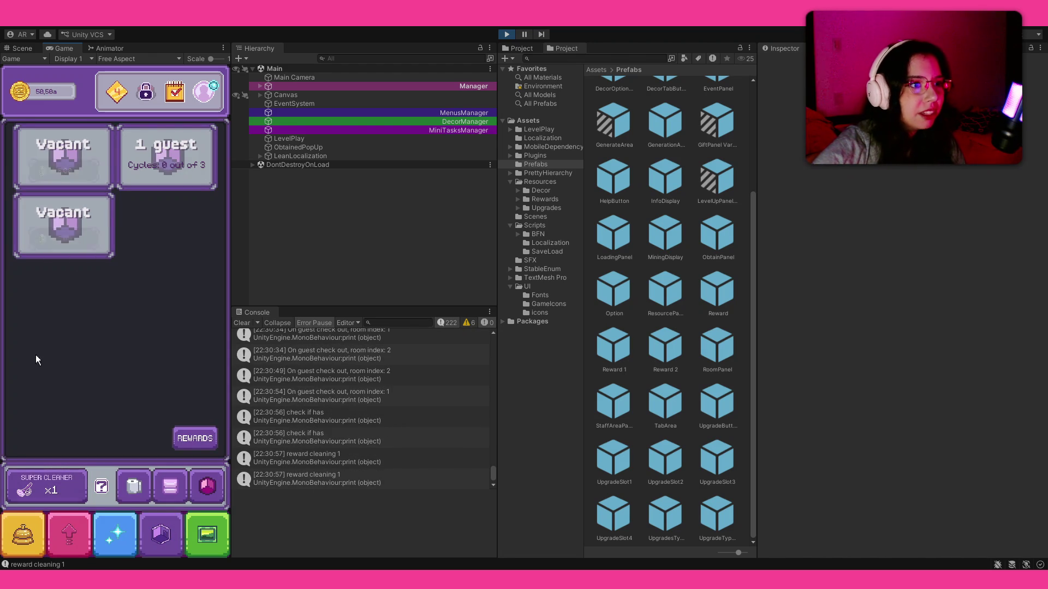
left_click(203, 93)
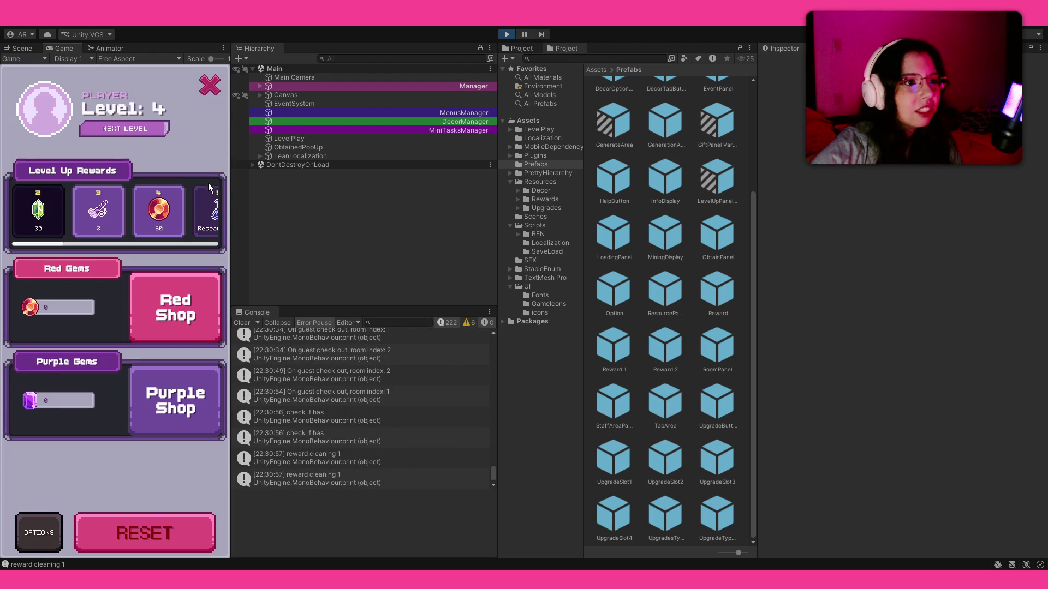
left_click(95, 211)
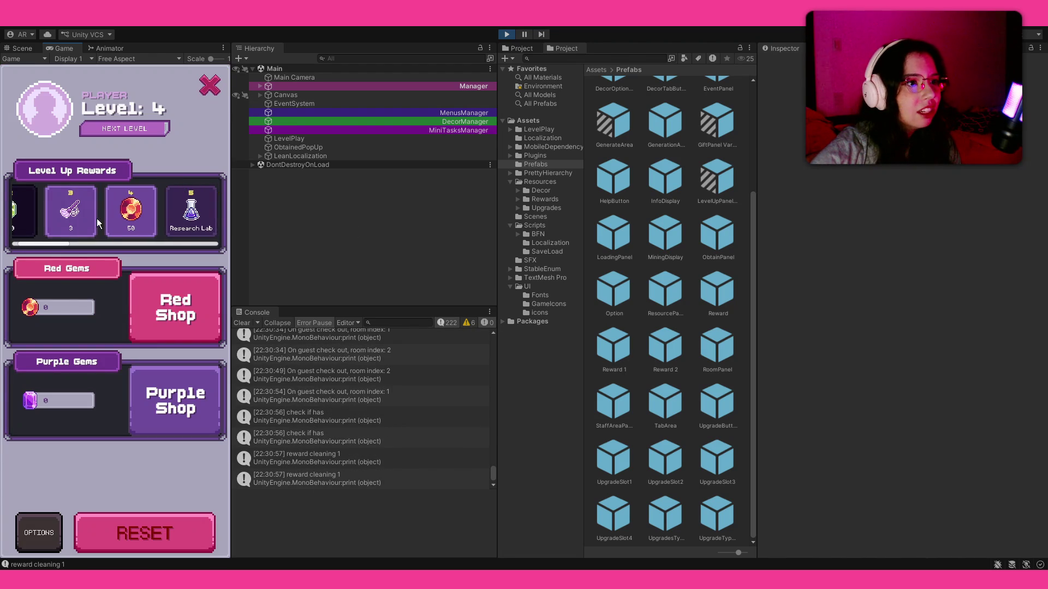
left_click(207, 92)
- Buy a Business Expansion upgrade and check the Room Expansions list
left_click(34, 536)
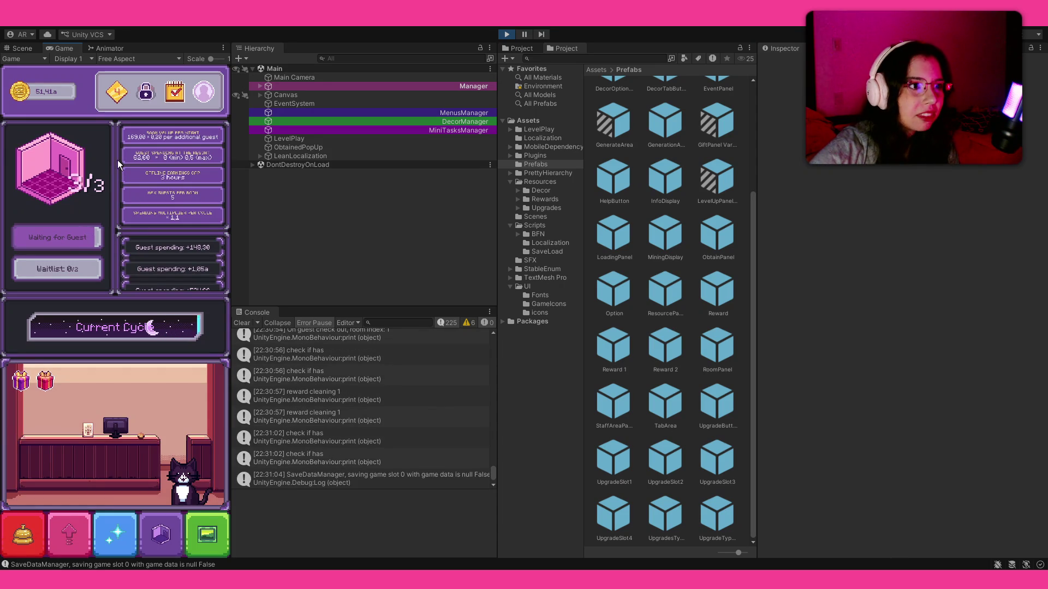
left_click(68, 540)
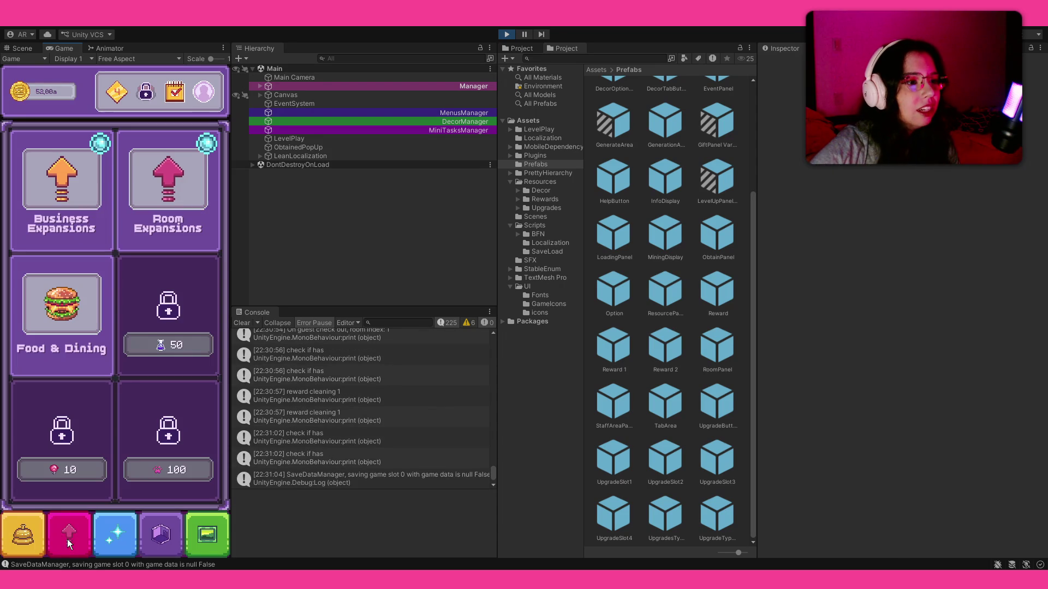
left_click(70, 206)
left_click(73, 327)
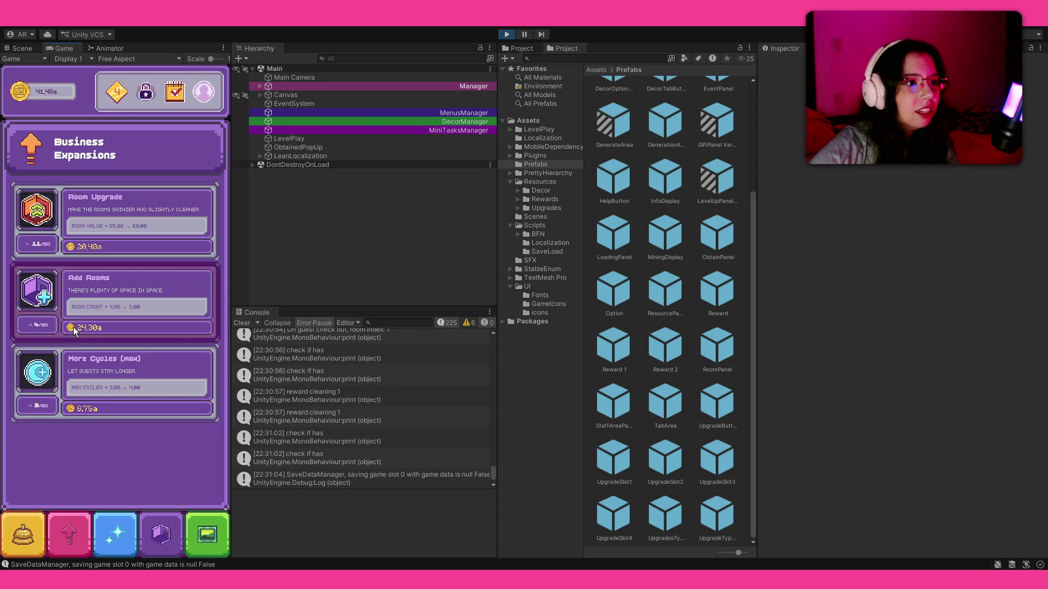
left_click(87, 422)
left_click(164, 235)
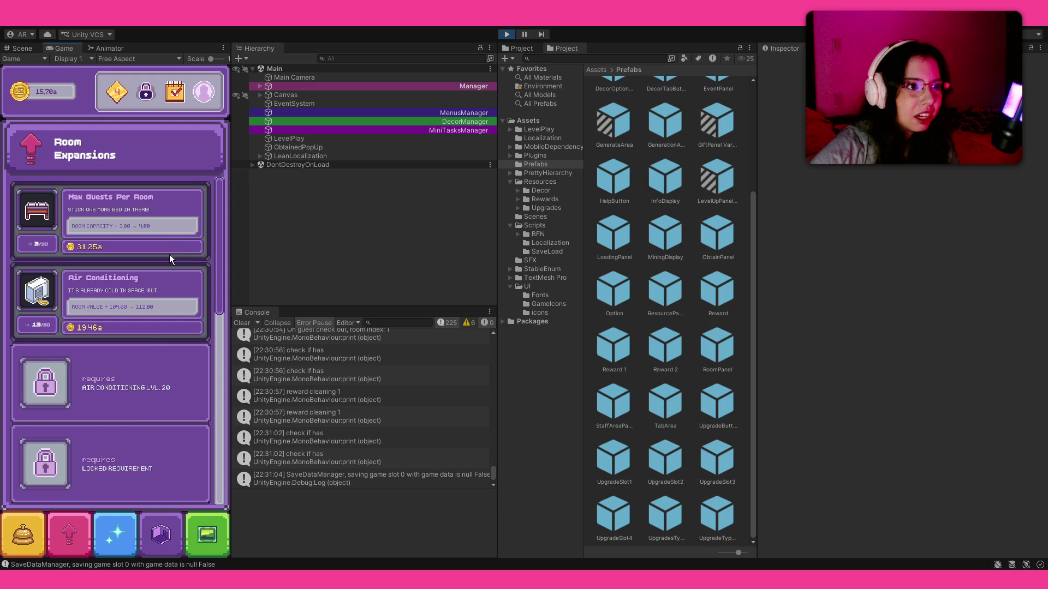
left_click(56, 532)
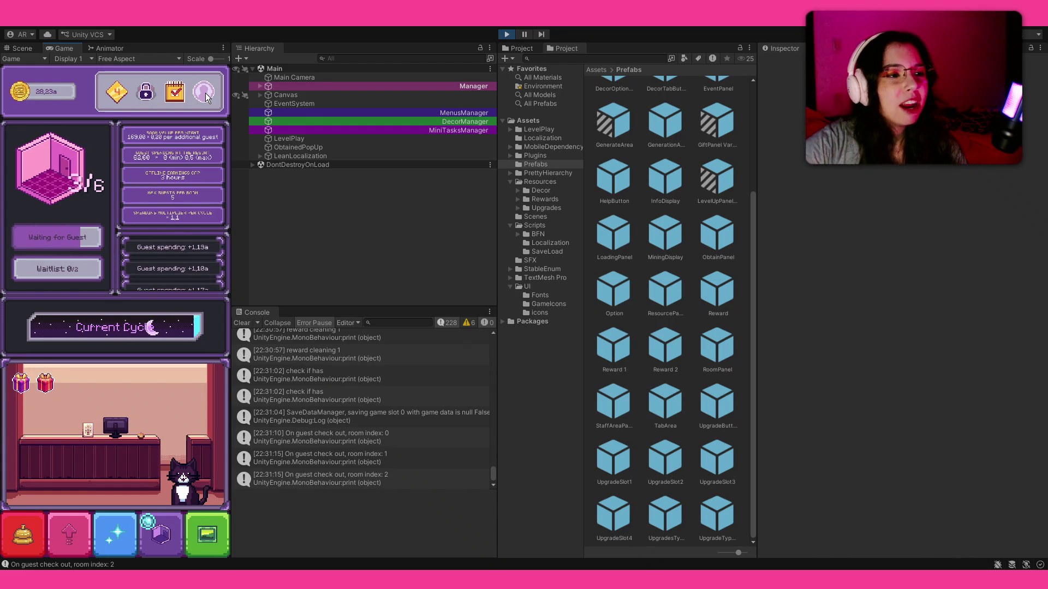
- Collect guest coins, then buy the Max Guests Per Room upgrade and return to reception
left_click(171, 527)
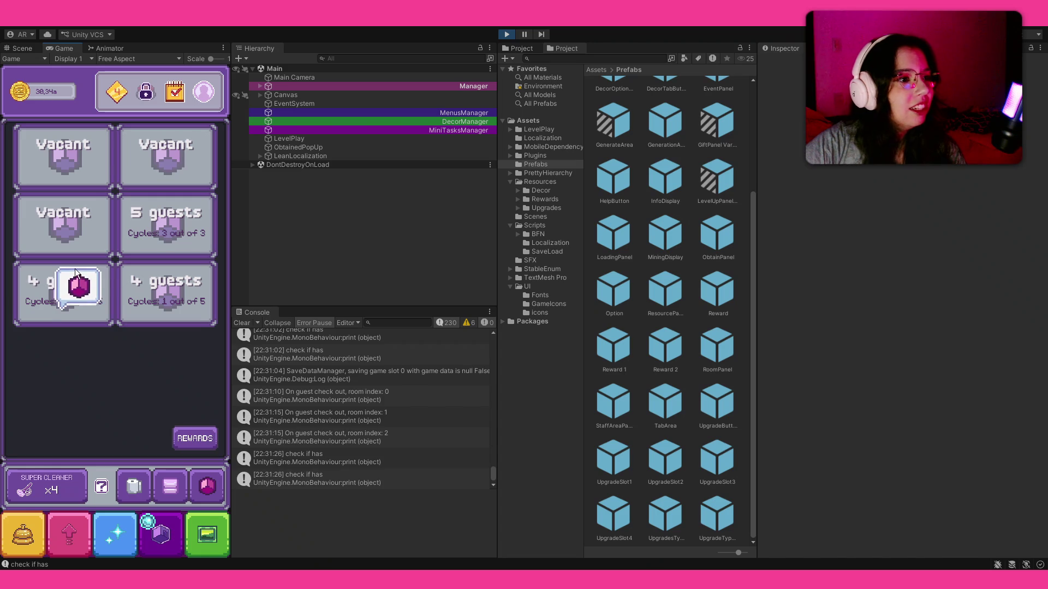
left_click(209, 492)
left_click(114, 532)
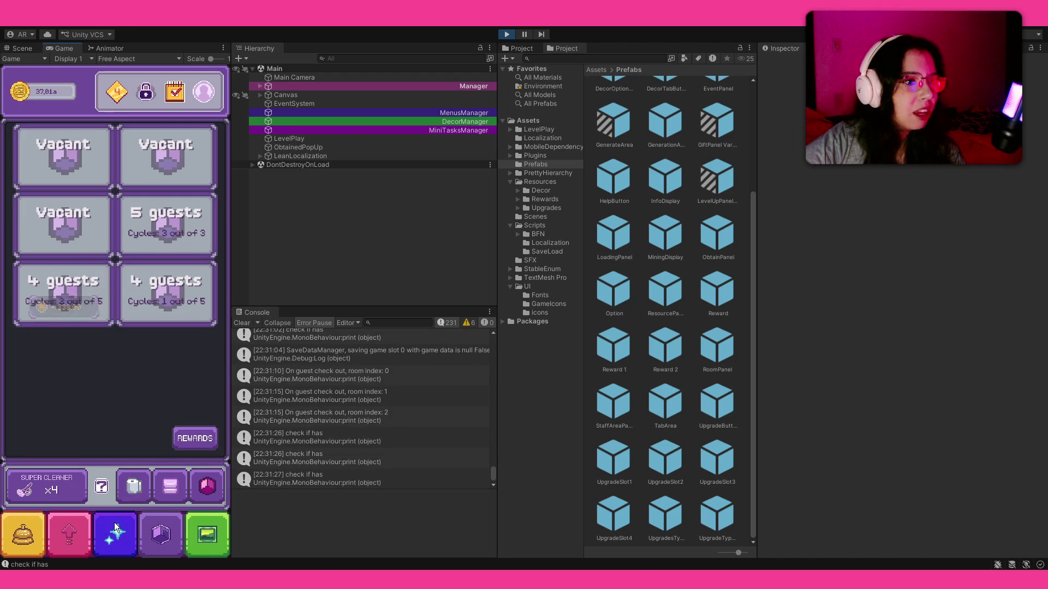
left_click(99, 537)
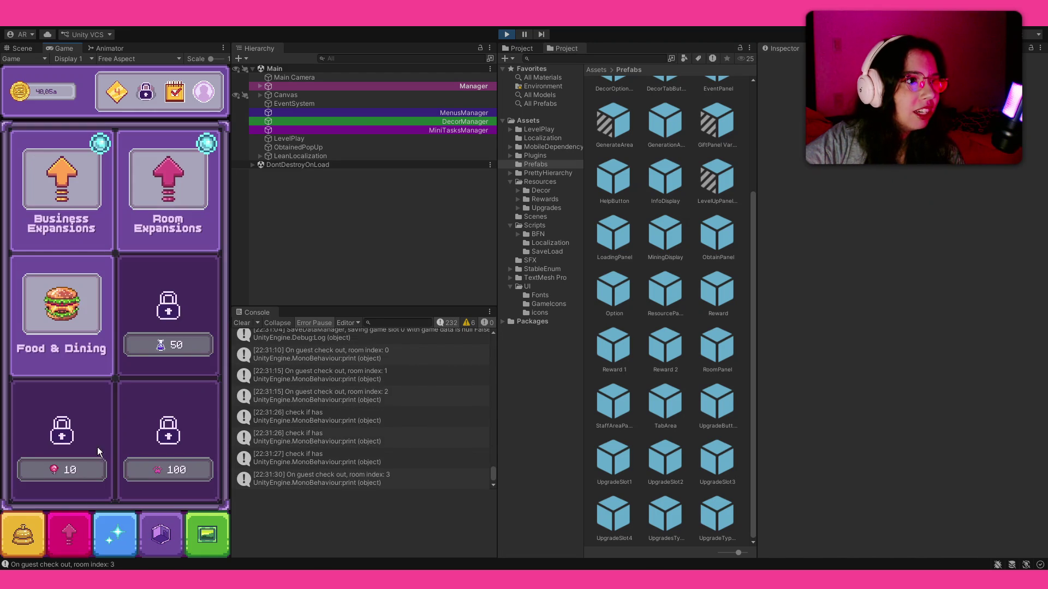
left_click(129, 199)
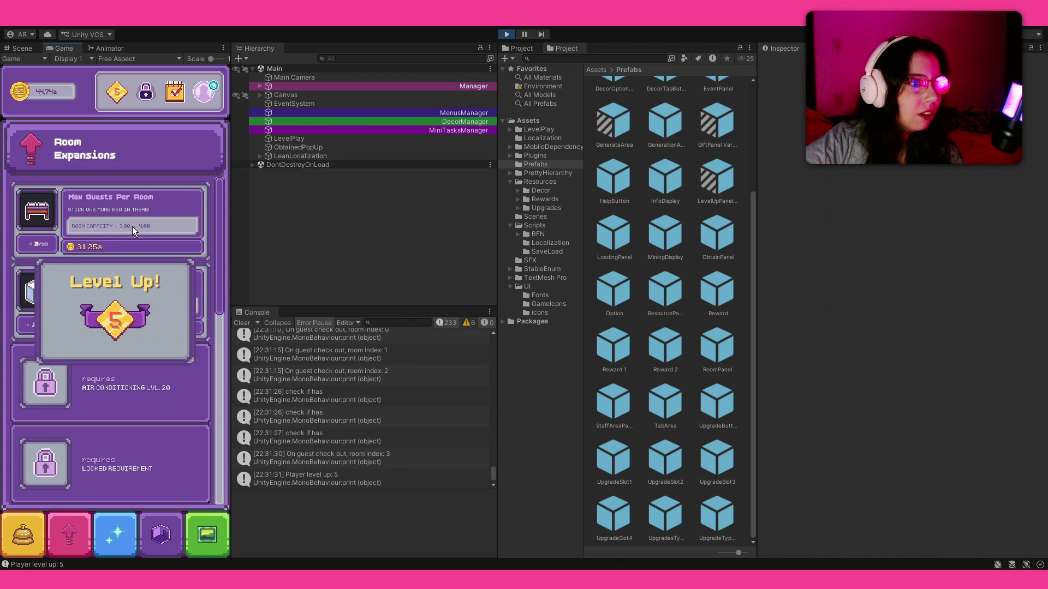
left_click(153, 290)
left_click(135, 235)
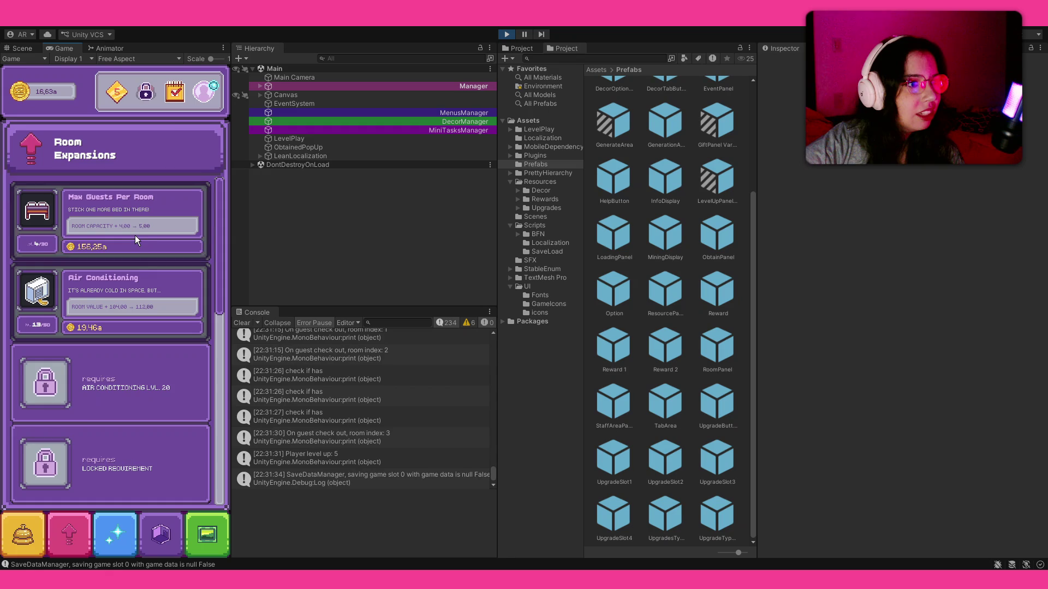
left_click(23, 534)
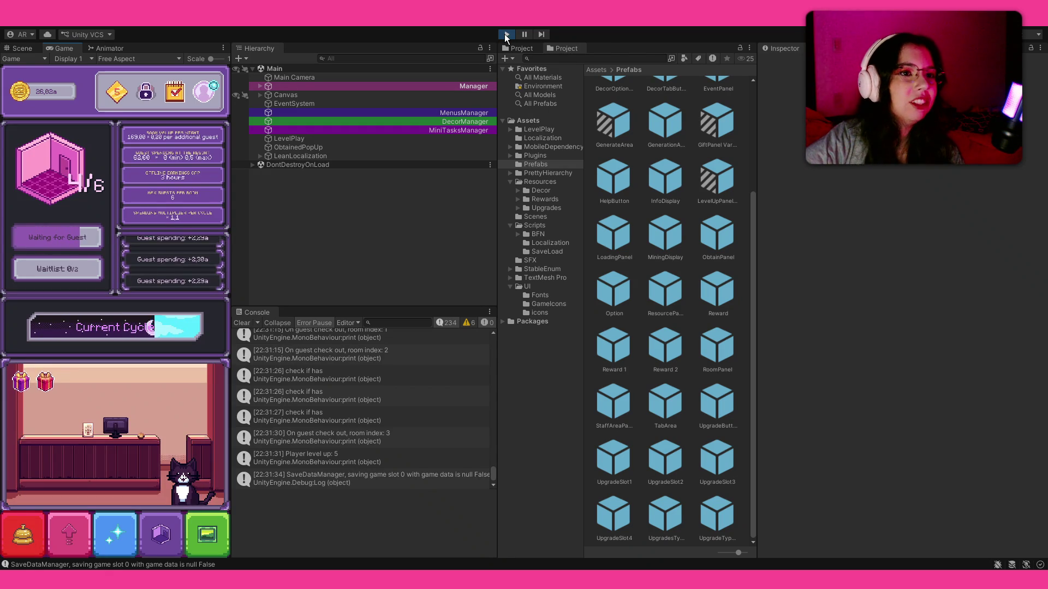
- Exit Play mode to end the hotel game playtest
left_click(504, 33)
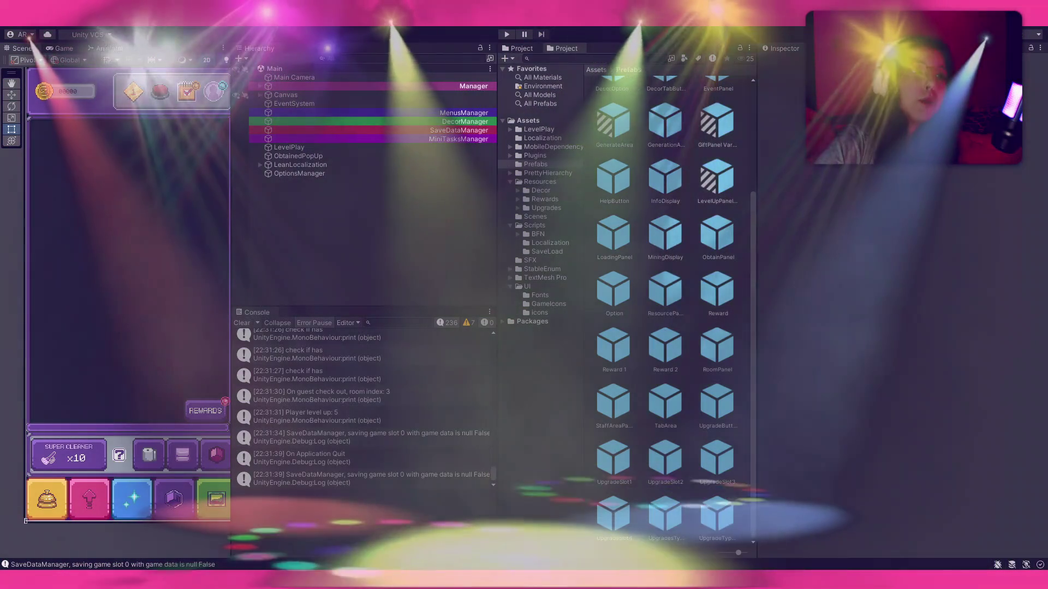
left_click(536, 165)
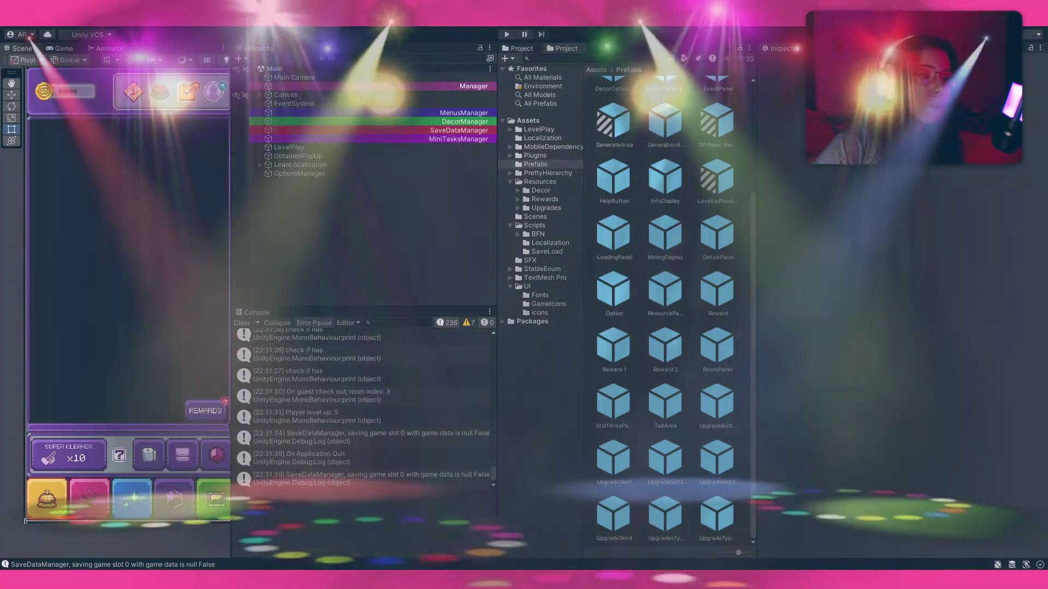